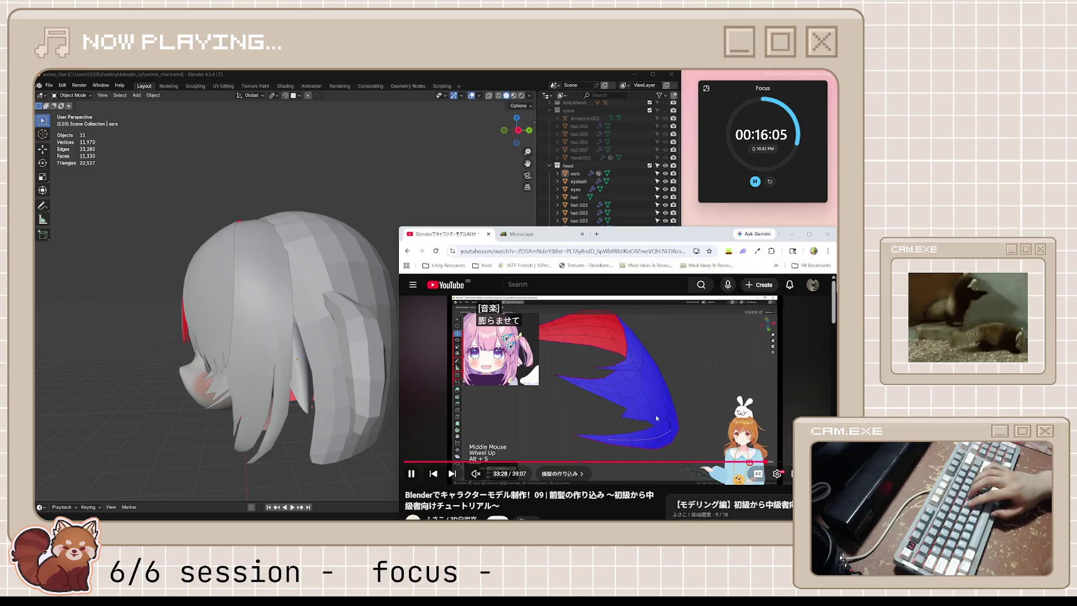
- Rewind the hair tutorial and pause it around 33:26
key("k")
key("k")
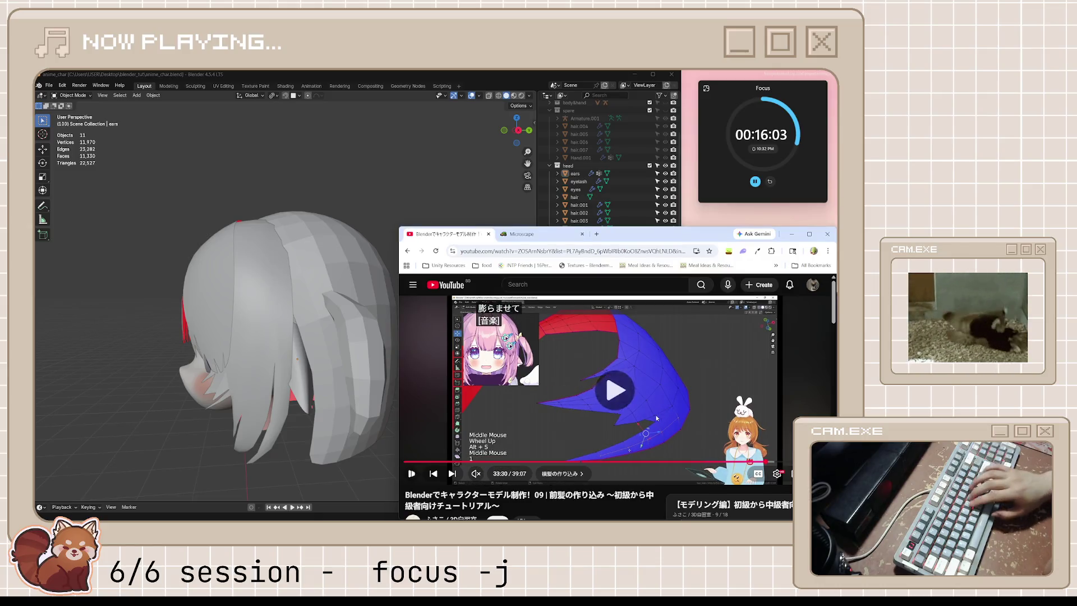
key("j")
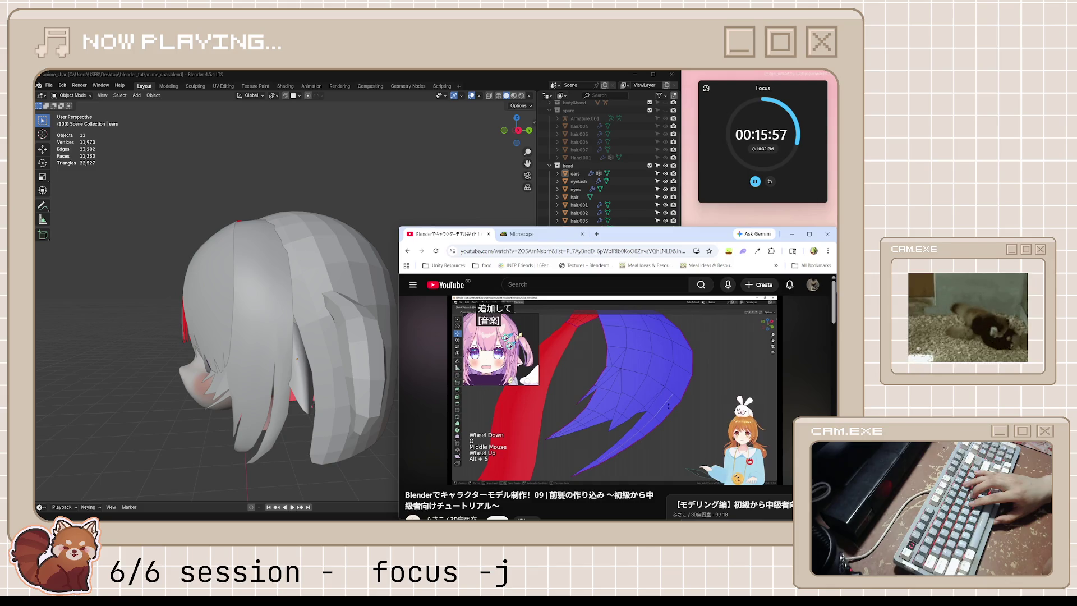
left_click(657, 417)
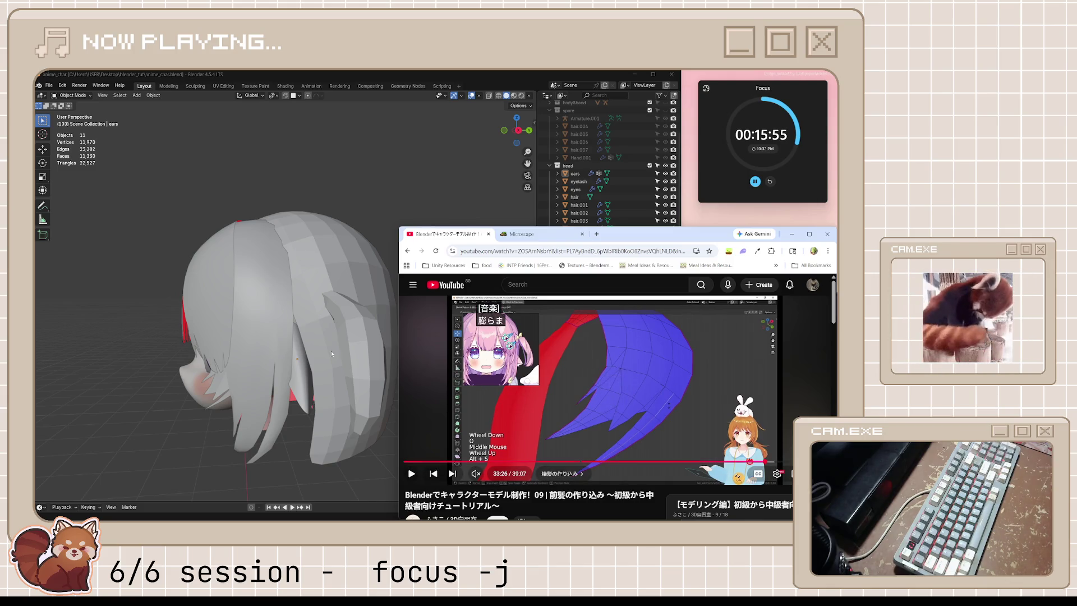
- Select hair.003, isolate it in local view, and put it in Edit Mode
left_click(267, 291)
key("Tab")
mouse_move(463, 109)
middle_mouse_down()
mouse_move(395, 459)
mouse_move(446, 432)
mouse_move(462, 437)
mouse_move(370, 387)
mouse_move(440, 385)
mouse_move(358, 401)
mouse_move(217, 401)
mouse_move(456, 392)
mouse_move(349, 415)
middle_mouse_up()
scroll(448, 433, "down", 4)
key("Tab")
key("KP_Divide")
key("Tab")
scroll(433, 373, "up", 8)
scroll(399, 400, "down", 8)
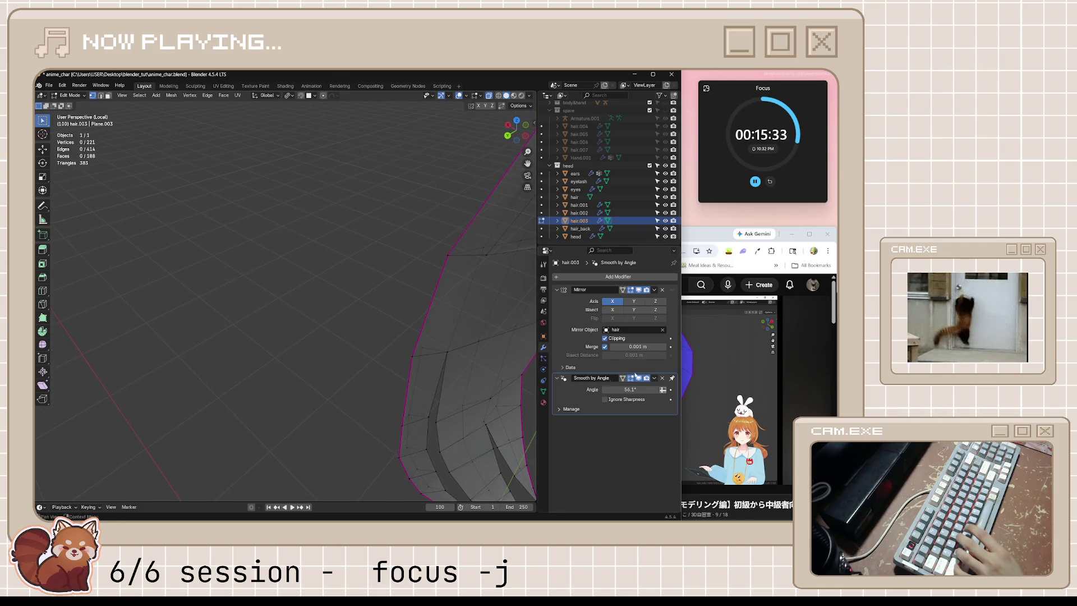
- Bring the YouTube tutorial window in front of Blender and skip the ad
left_click(715, 368)
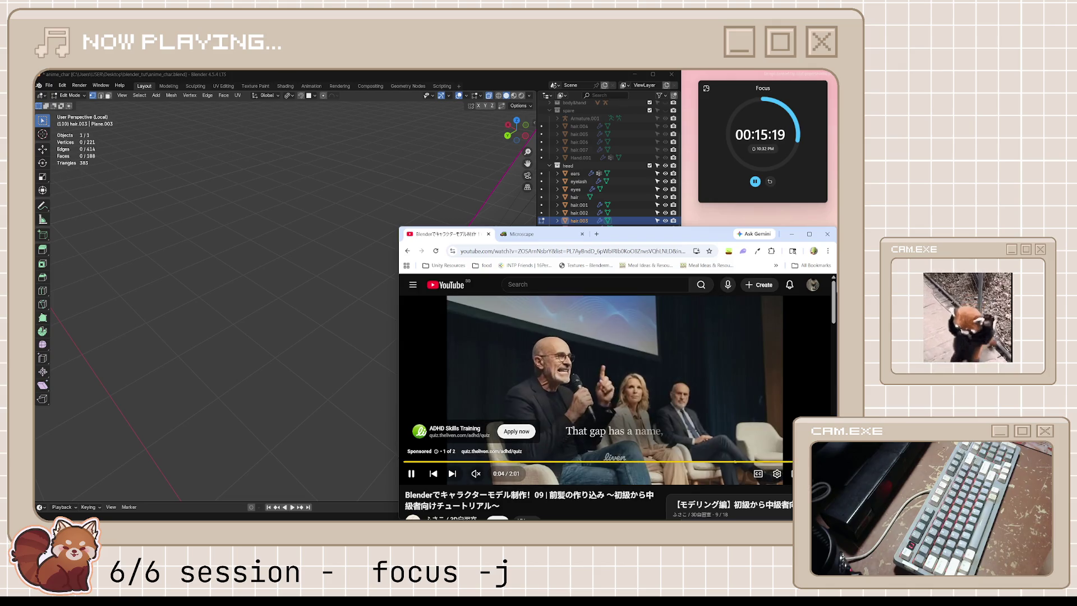
left_click(767, 429)
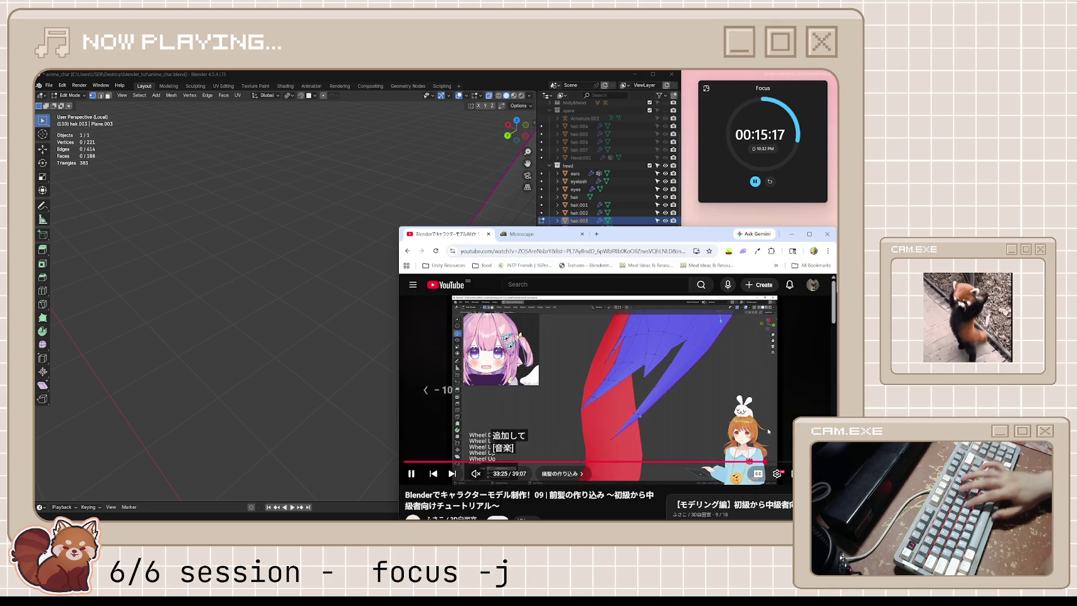
- Rewind the tutorial to 32:39 and watch the thickening section, pausing at 33:11
key("Left")
key("Left")
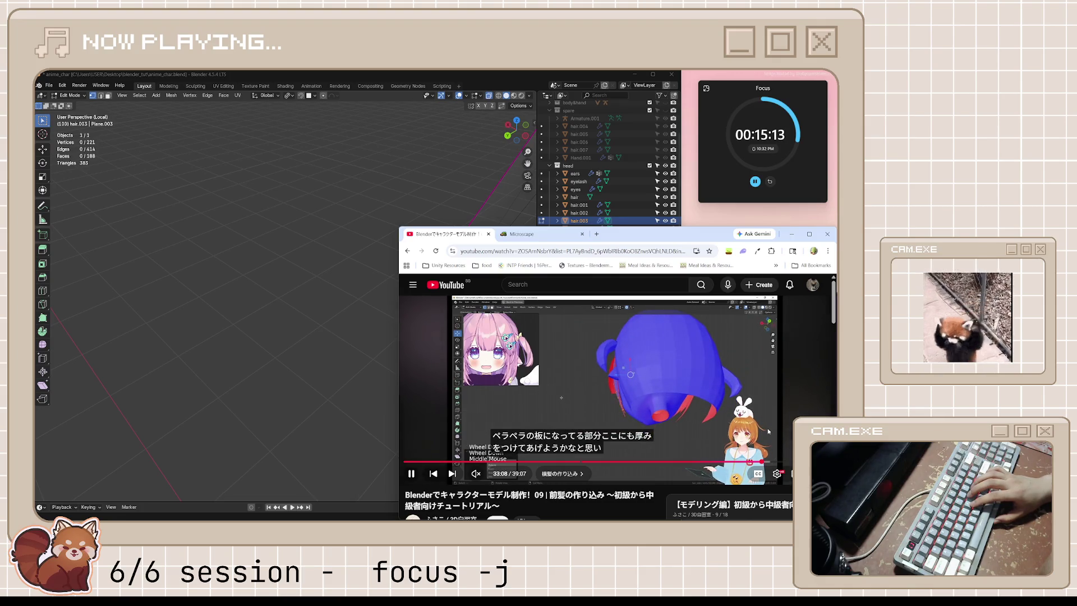
key("Left")
key("Left")
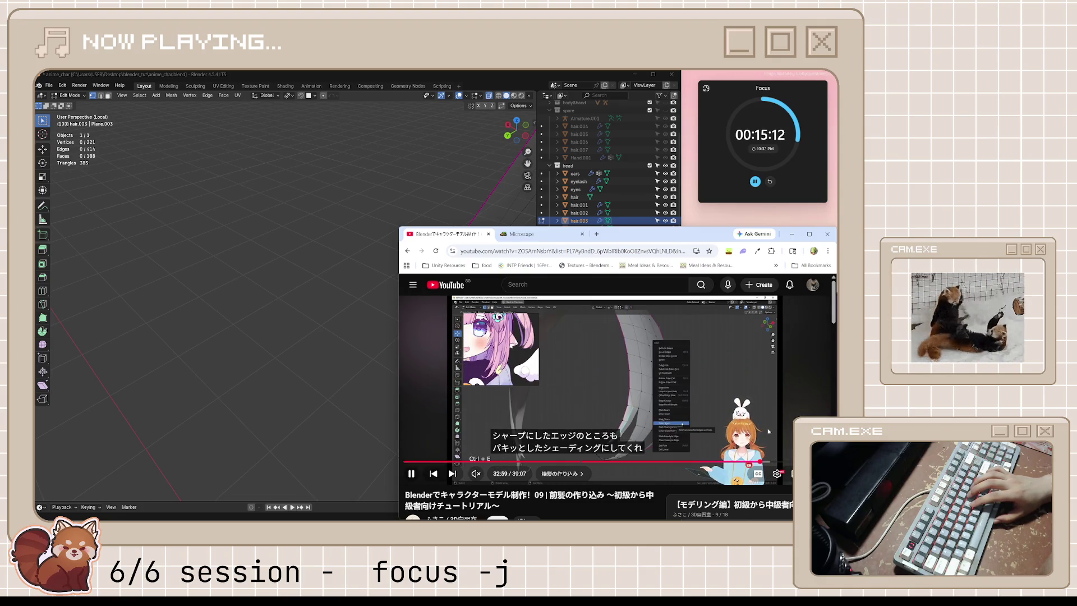
key("Left")
key("Left")
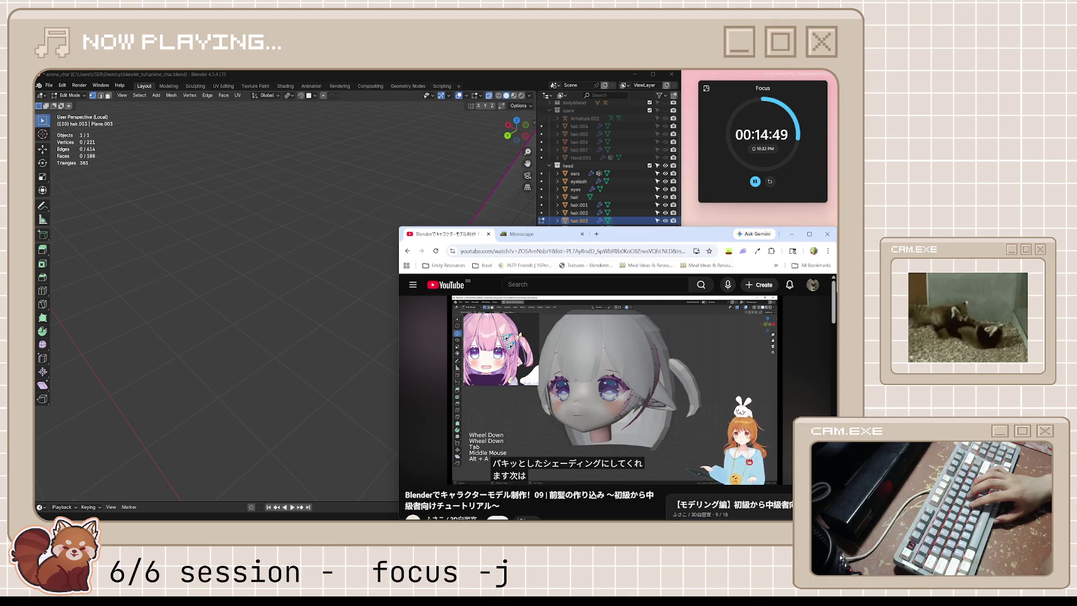
left_click(767, 429)
left_click(767, 429)
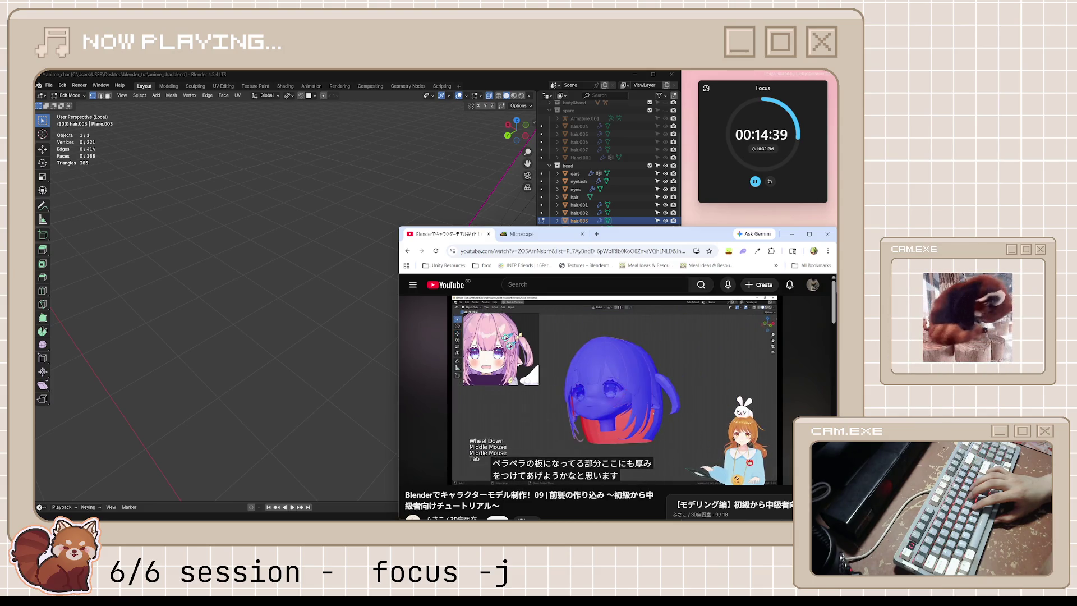
key("space")
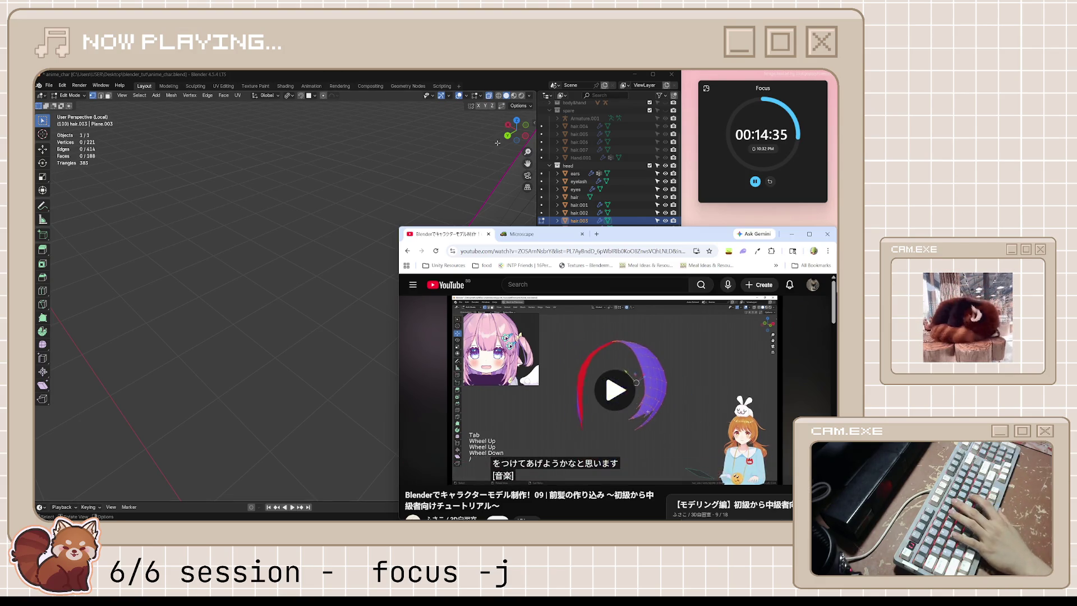
- Return to Blender in Object Mode with hair.003 reselected
mouse_move(387, 326)
middle_mouse_down()
mouse_move(405, 305)
mouse_move(312, 295)
mouse_move(267, 305)
mouse_move(379, 304)
mouse_move(352, 305)
mouse_move(372, 284)
mouse_move(303, 279)
mouse_move(368, 327)
mouse_move(332, 301)
mouse_move(351, 301)
middle_mouse_up()
key("Tab")
left_click(372, 291)
left_click(331, 301)
- In Edit Mode, reveal hidden faces, then select and hide the outer hair strand
key("Tab")
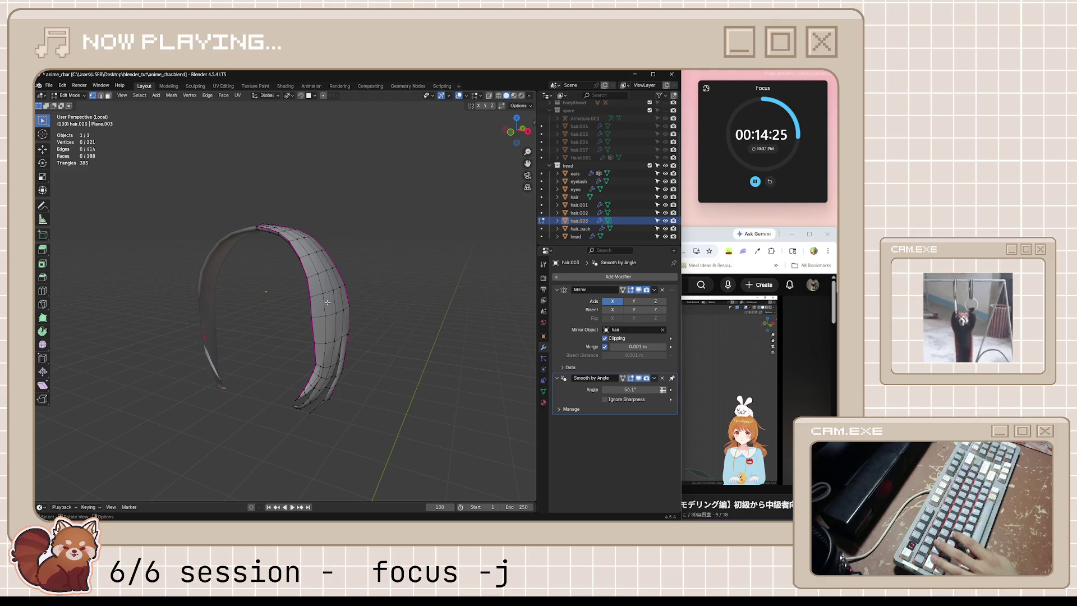
key("alt+h")
key("l")
key("ctrl+z")
key("l")
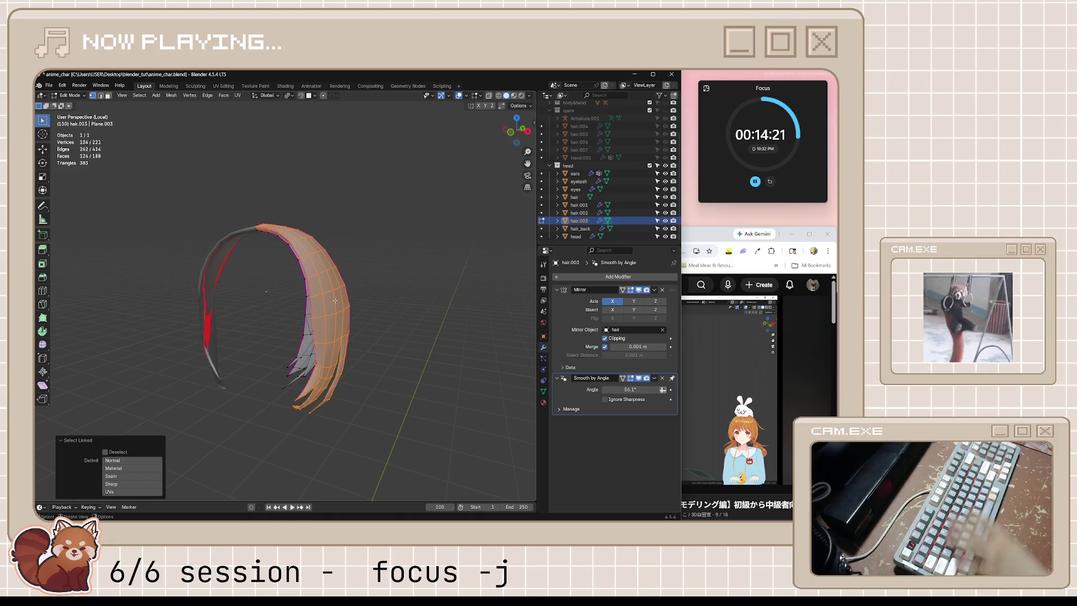
key("h")
- Move one tip vertex of the remaining strand, then resume the tutorial
mouse_move(335, 301)
middle_mouse_down()
mouse_move(487, 294)
mouse_move(368, 288)
mouse_move(428, 296)
mouse_move(364, 269)
middle_mouse_up()
scroll(364, 269, "up", 8)
mouse_move(433, 269)
middle_mouse_down()
mouse_move(482, 285)
mouse_move(462, 281)
middle_mouse_up()
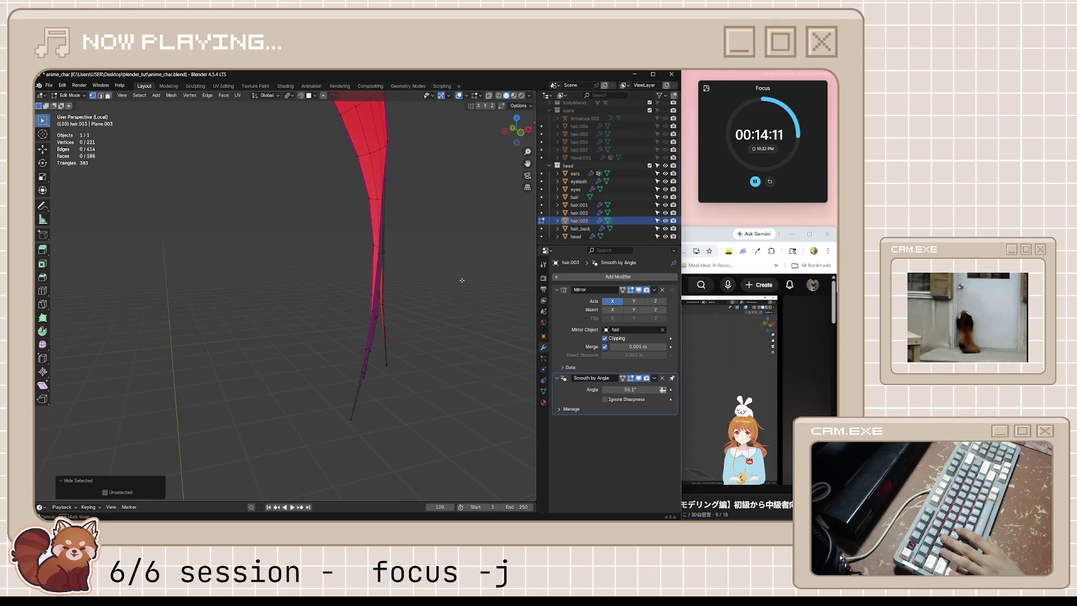
left_click(367, 379)
mouse_move(366, 379)
middle_mouse_down()
mouse_move(404, 377)
mouse_move(387, 385)
mouse_move(395, 327)
middle_mouse_up()
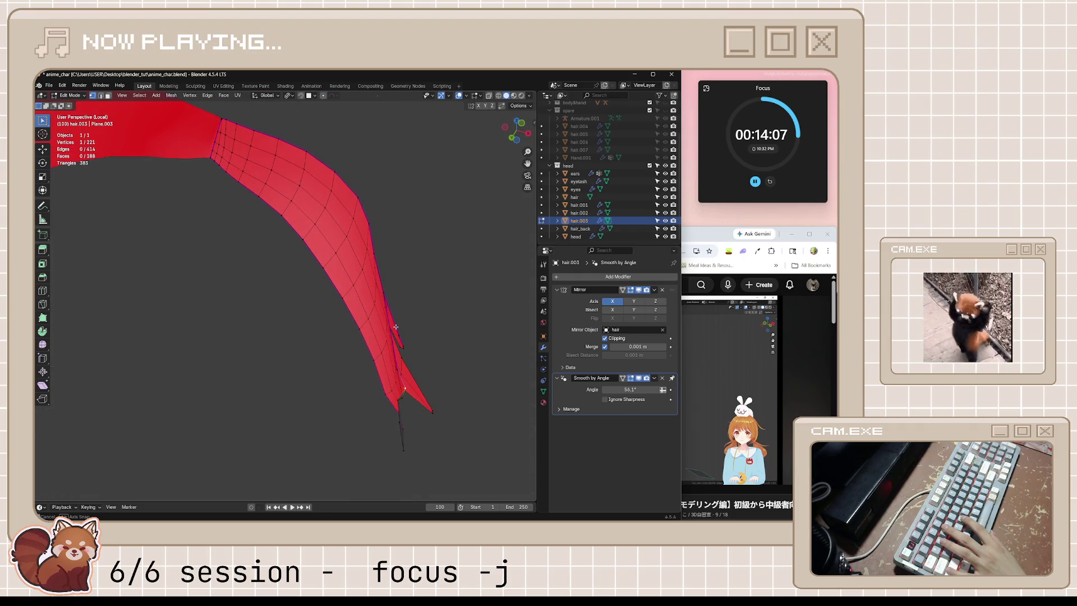
key("g")
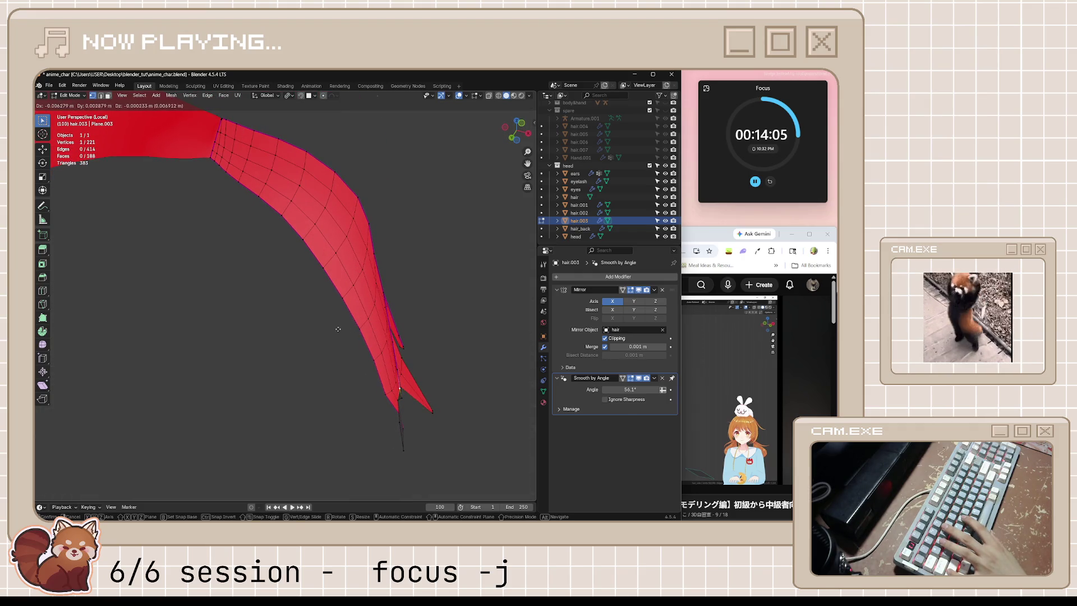
left_click(338, 328)
mouse_move(338, 328)
middle_mouse_down()
mouse_move(390, 406)
mouse_move(422, 412)
middle_mouse_up()
left_click(707, 355)
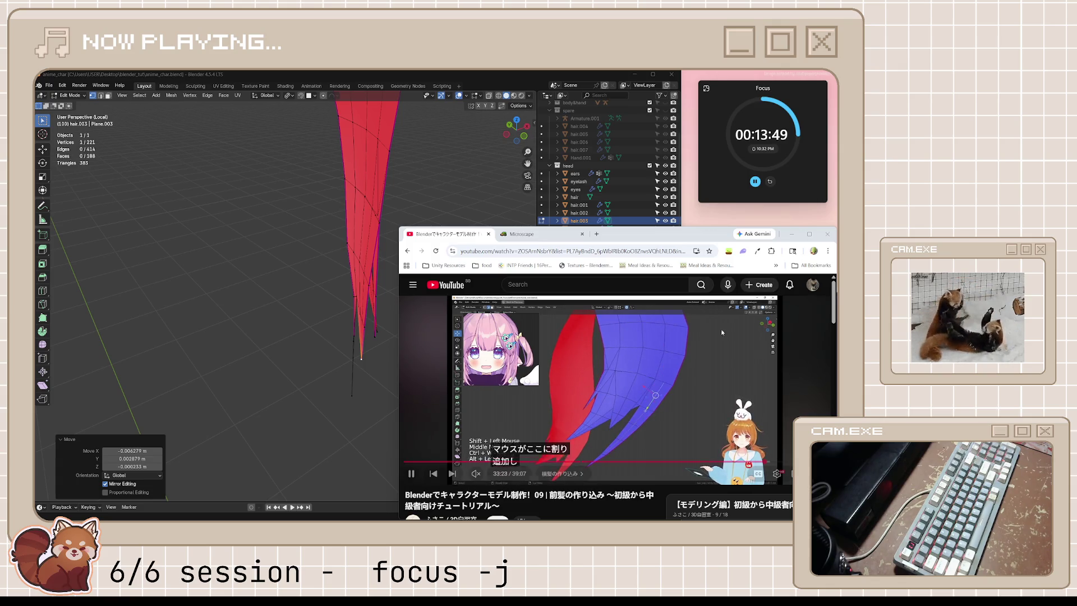
- Watch the tip-shaping part to about 33:35, then zoom Blender in on hair.003's tips
mouse_move(691, 387)
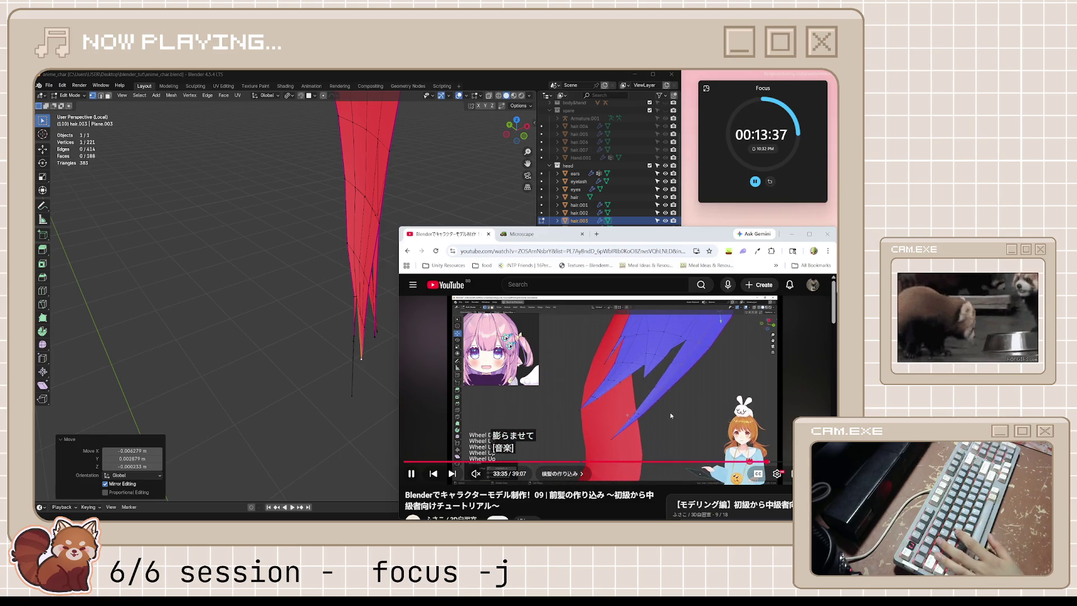
left_click(682, 394)
mouse_move(298, 259)
middle_mouse_down()
mouse_move(252, 243)
mouse_move(387, 264)
mouse_move(486, 332)
mouse_move(426, 327)
mouse_move(372, 352)
mouse_move(406, 342)
middle_mouse_up()
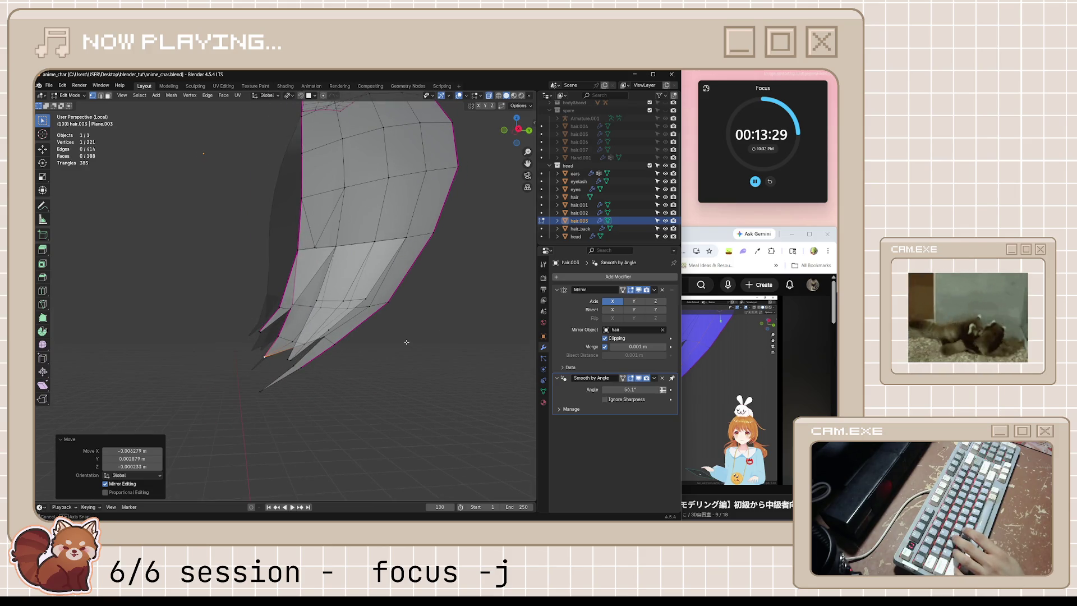
- Slide the selected tip vertex along its edge with a factor of 0.269
key("g")
key("g")
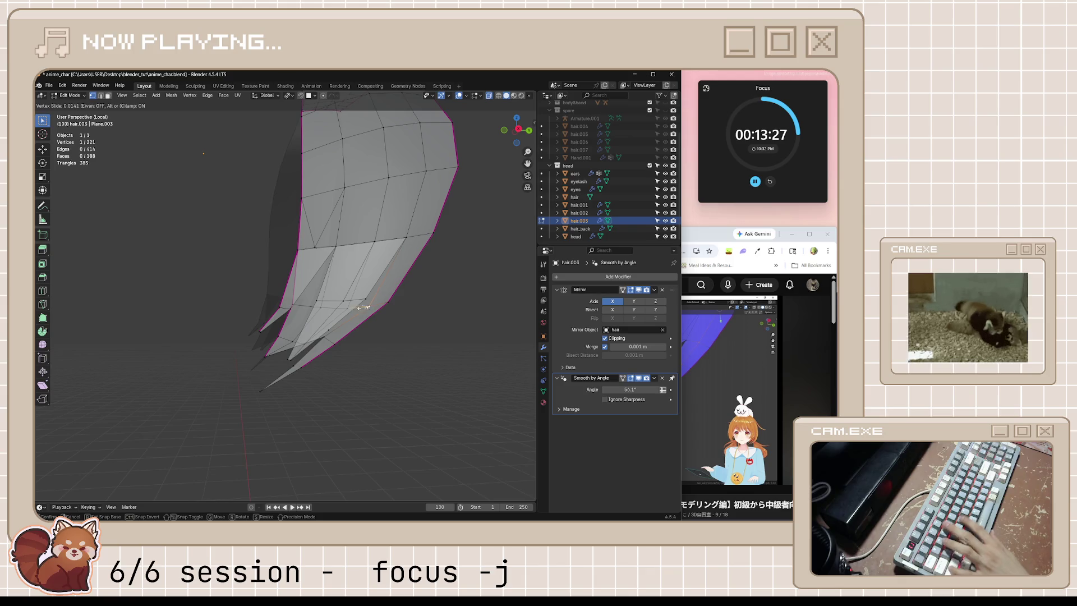
left_click(306, 309)
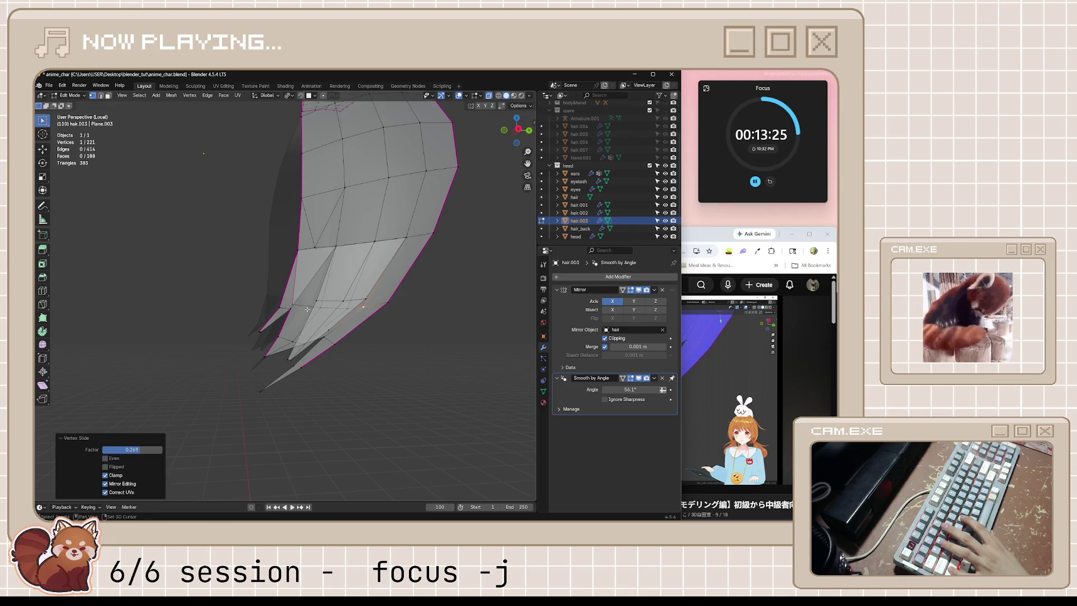
mouse_move(447, 329)
middle_mouse_down()
mouse_move(478, 342)
mouse_move(435, 329)
mouse_move(360, 355)
mouse_move(389, 351)
mouse_move(378, 354)
middle_mouse_up()
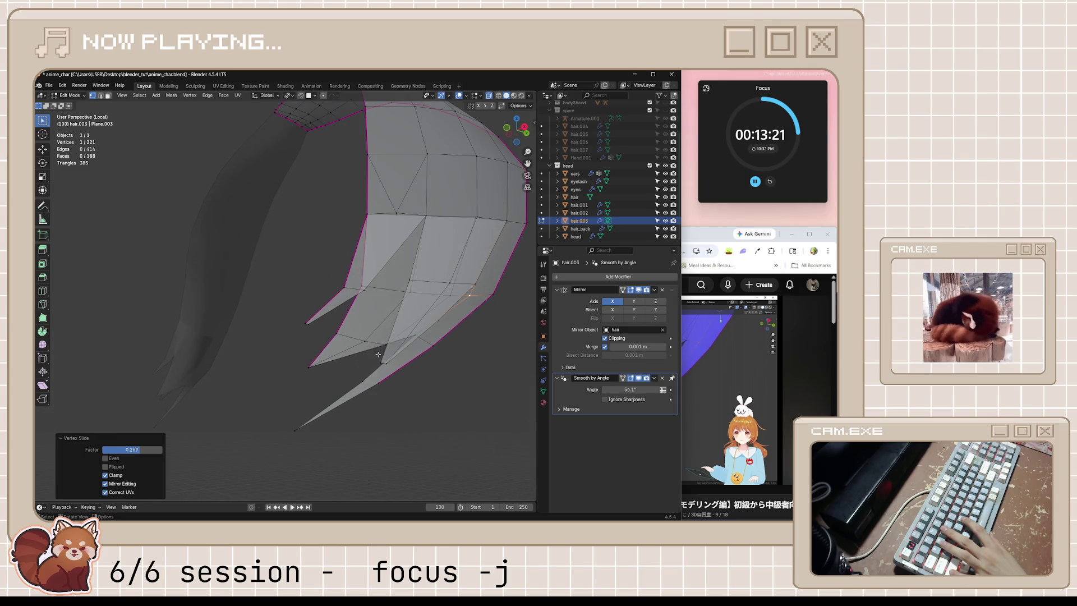
- Select another tip vertex to fill the small gap, then bring the tutorial forward
left_click(374, 385)
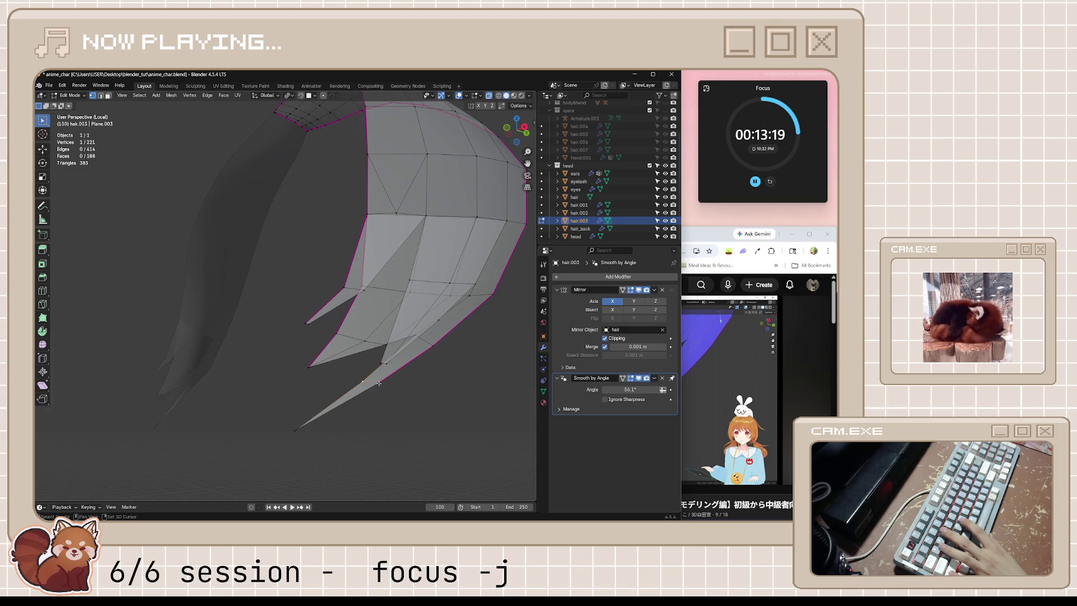
middle_click_drag(401, 397, 382, 397)
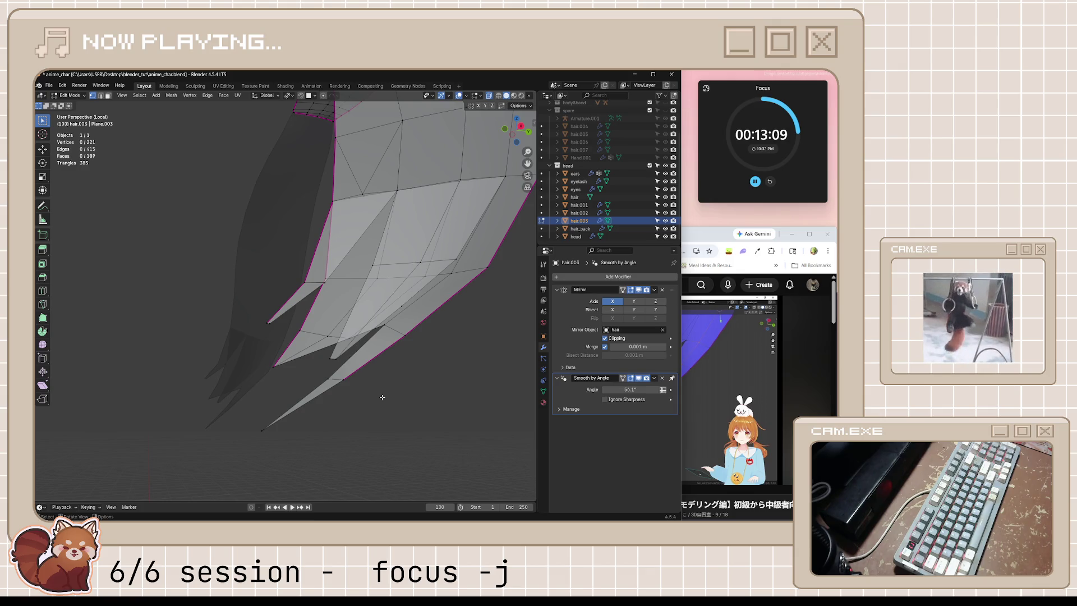
left_click(715, 237)
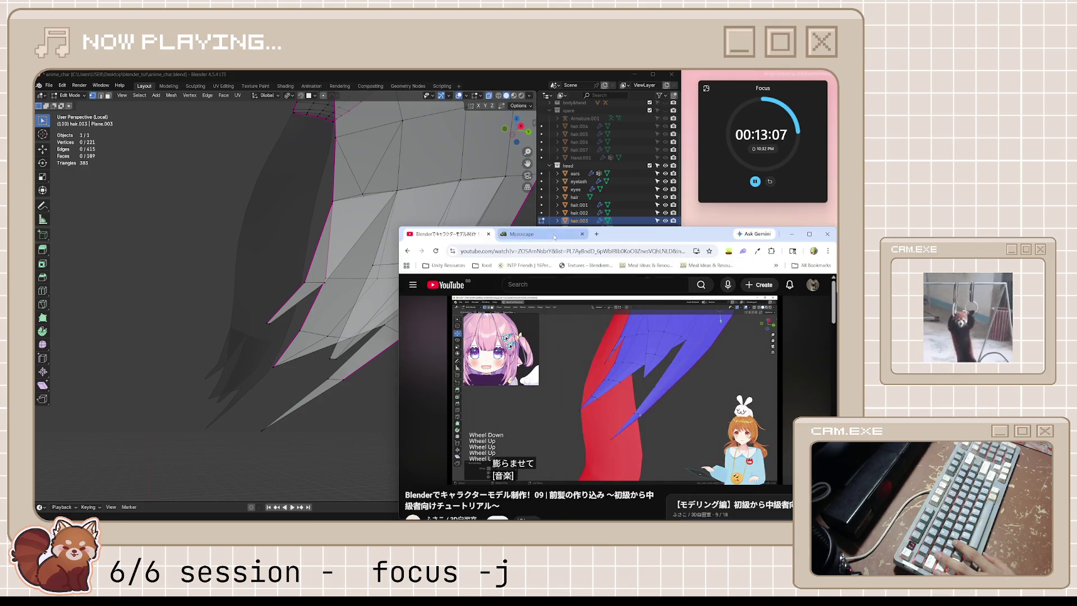
- Check the Microscape inventory items and the Energy information panel
left_click(554, 236)
scroll(454, 348, "down", 5)
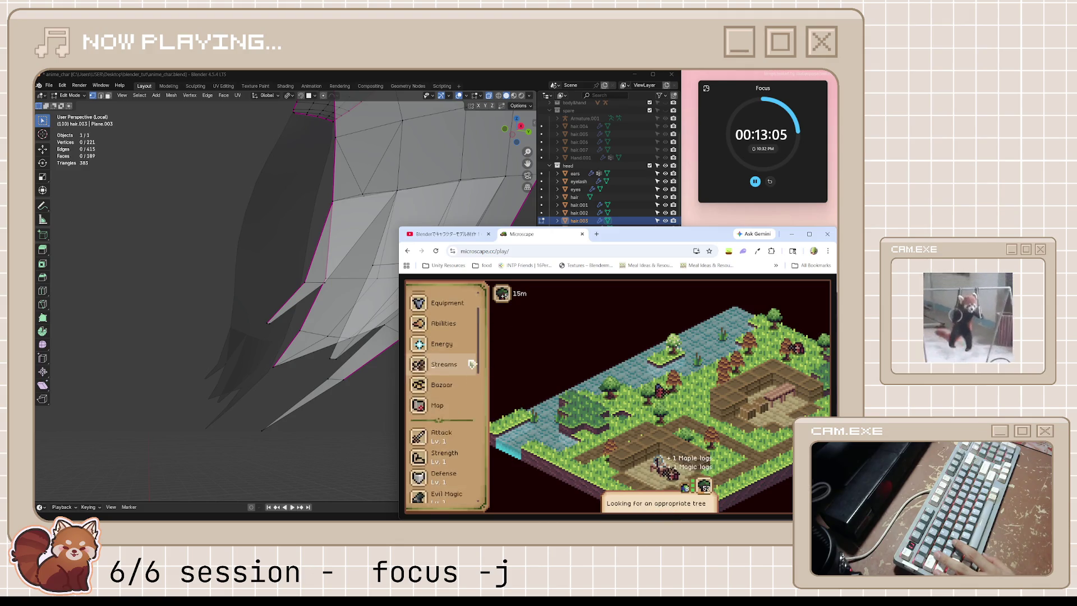
scroll(457, 336, "up", 5)
left_click(463, 324)
scroll(550, 366, "down", 10)
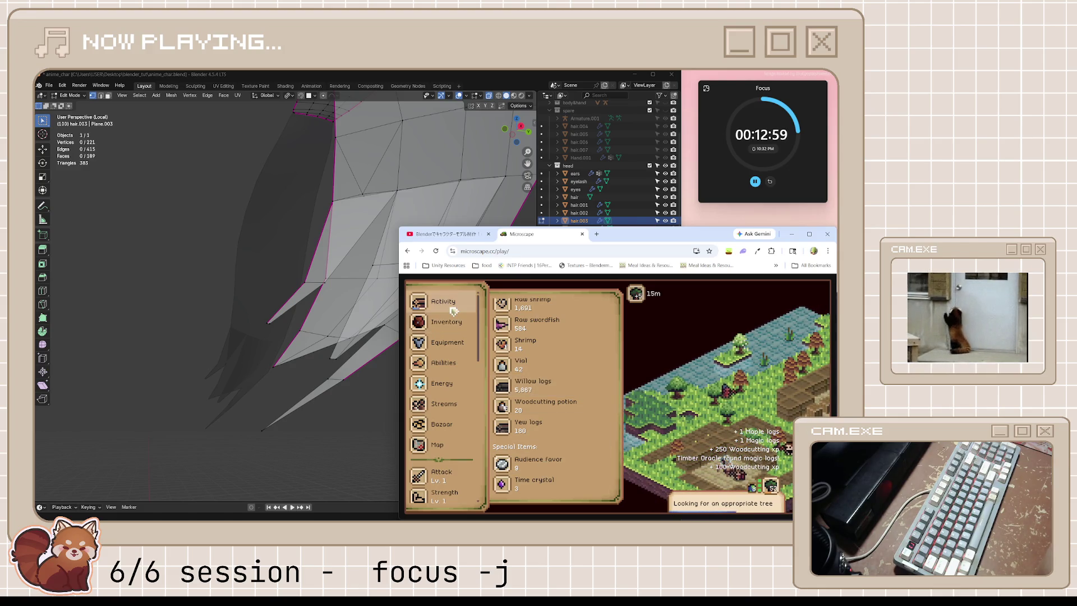
left_click(440, 384)
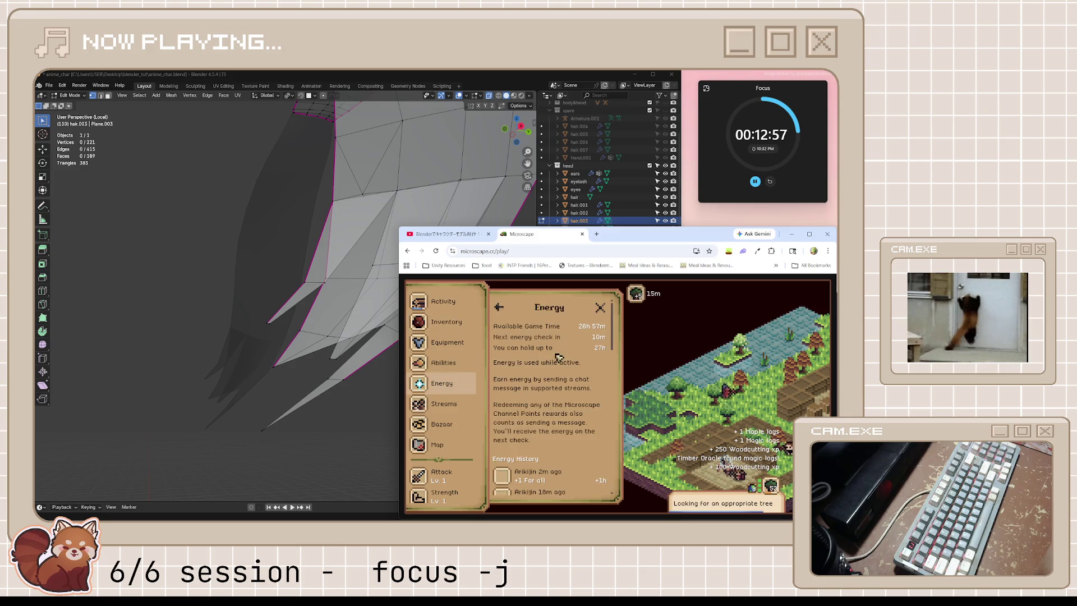
left_click(443, 322)
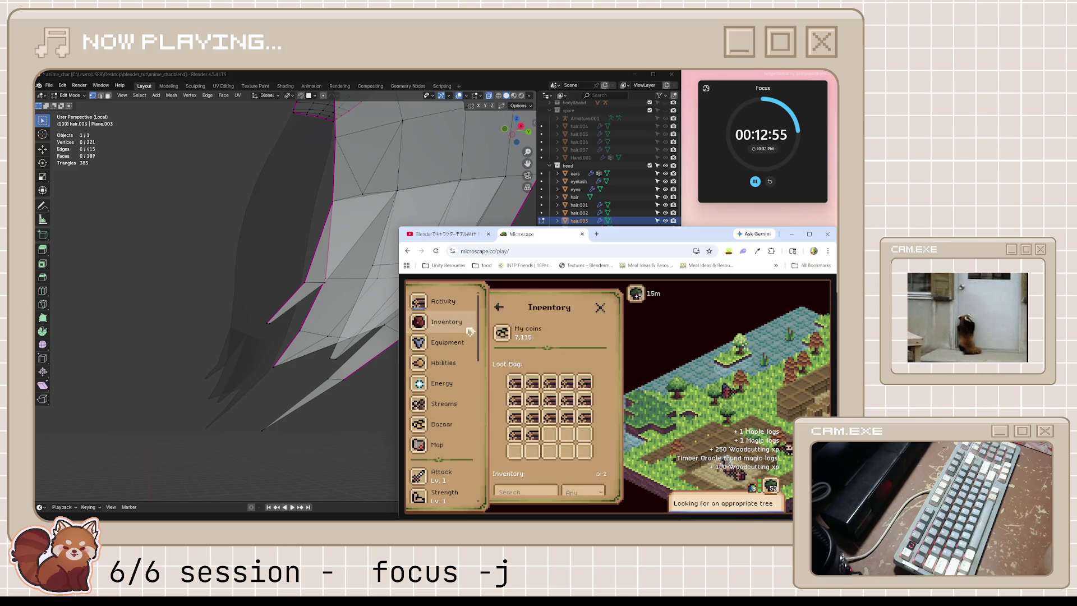
scroll(514, 380, "down", 10)
scroll(515, 380, "down", 5)
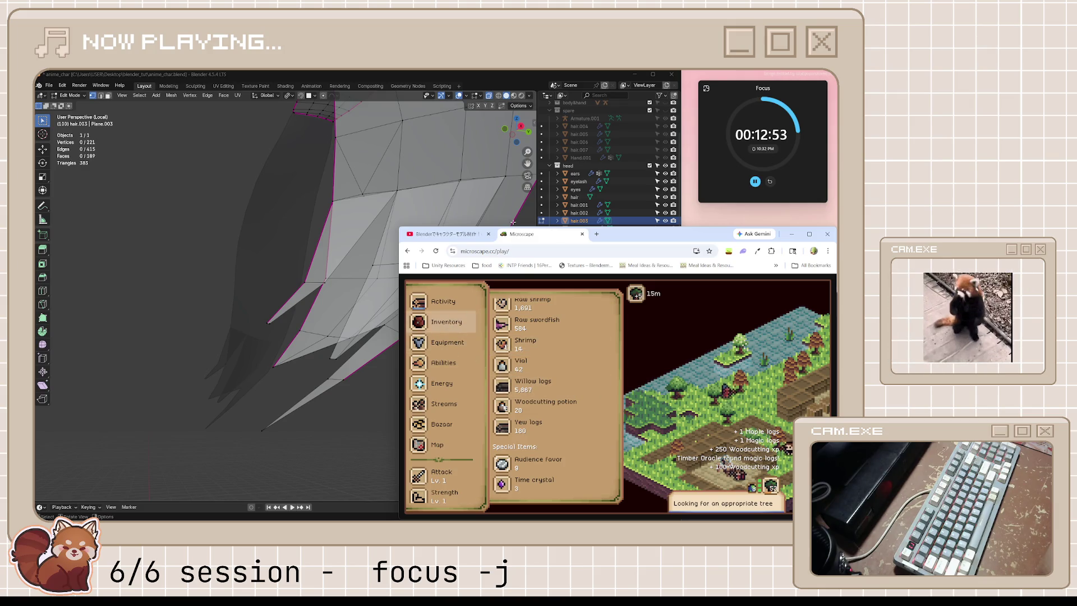
- Switch to the Blender hair tutorial tab, then return to Blender's hair view
left_click(439, 235)
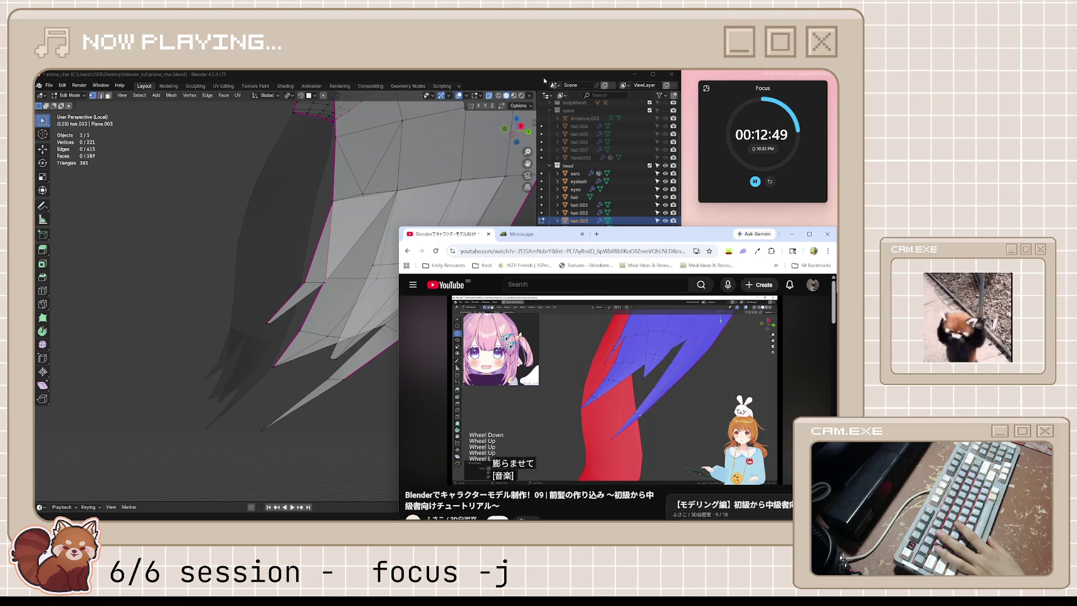
key("alt+Tab")
middle_click_drag(474, 283, 486, 122)
- Fatten the selected strand tip of hair.003 with Shrink/Fatten
left_click(467, 96)
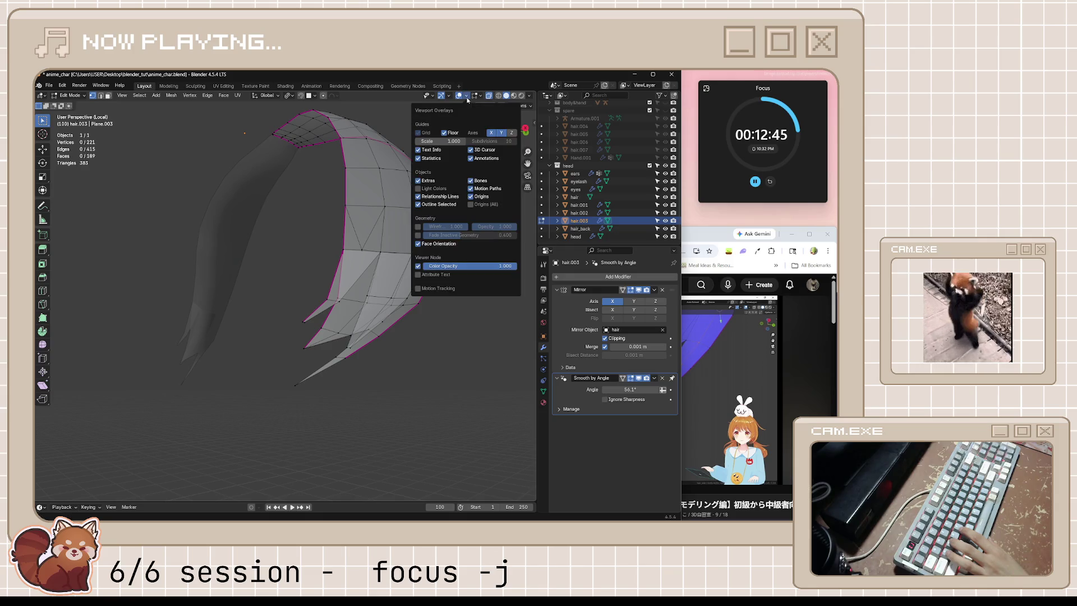
key("Tab")
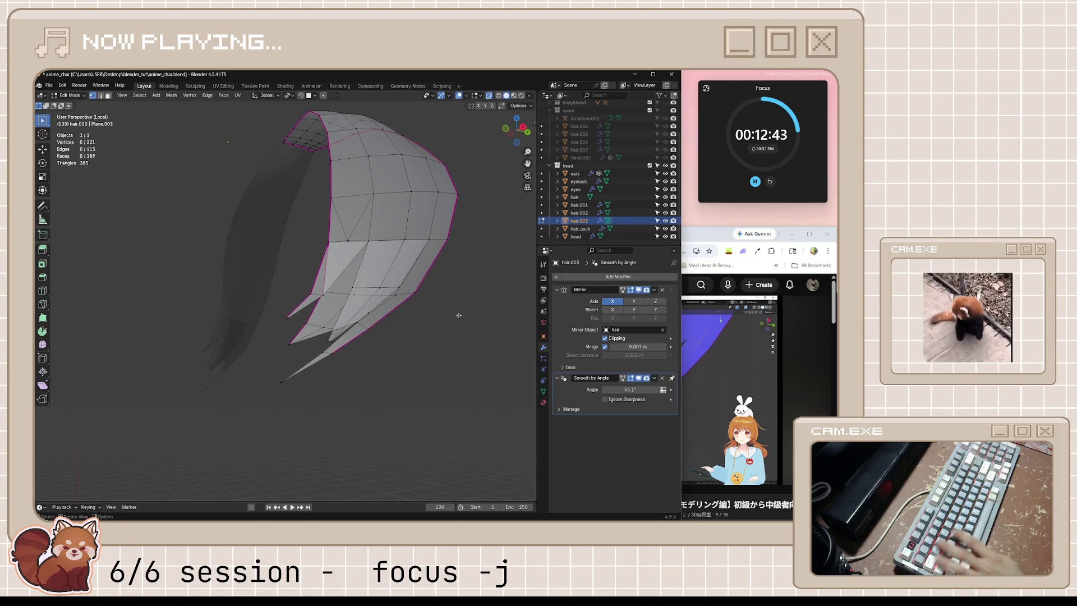
mouse_move(458, 318)
middle_mouse_down()
mouse_move(417, 355)
mouse_move(437, 346)
mouse_move(375, 314)
mouse_move(374, 267)
mouse_move(259, 299)
middle_mouse_up()
key("Tab")
key("alt+s")
left_click(376, 286)
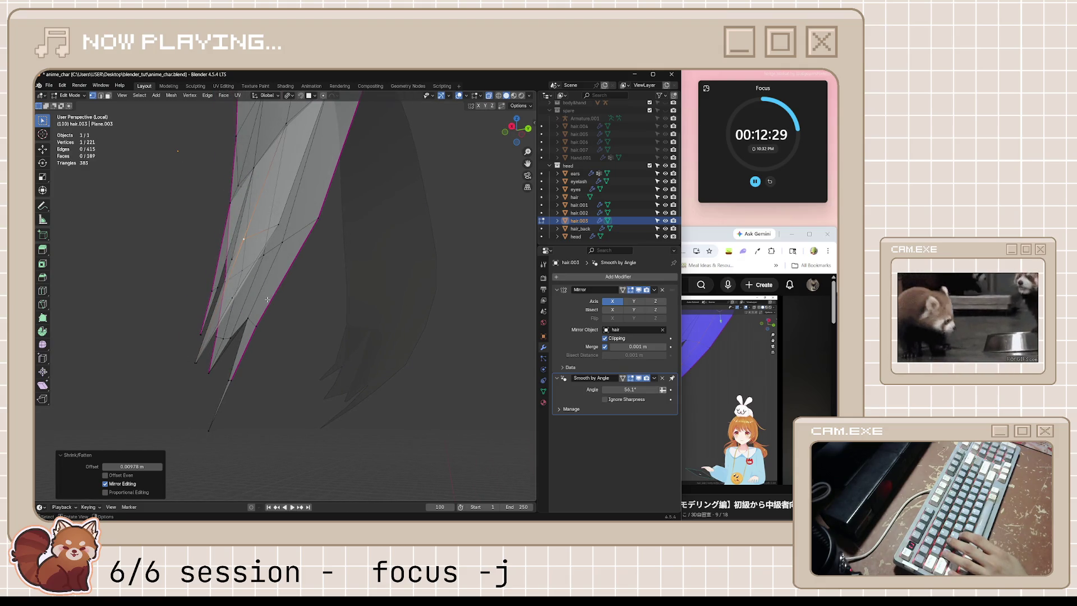
- Dissolve the extra edge at the strand tips
left_click(700, 238)
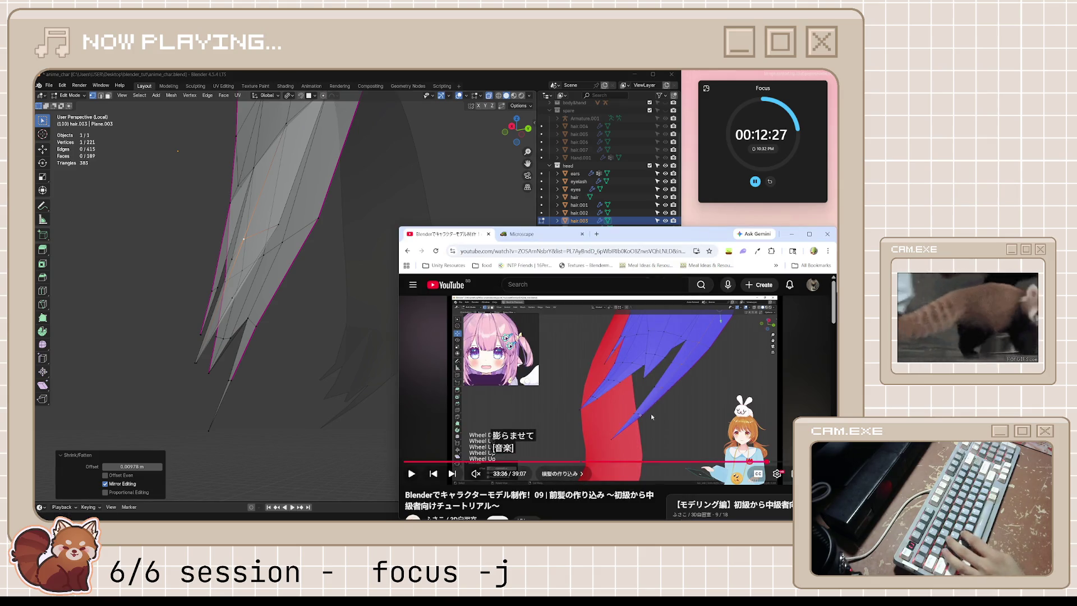
mouse_move(157, 393)
middle_mouse_down()
mouse_move(201, 387)
mouse_move(261, 331)
mouse_move(213, 370)
mouse_move(183, 377)
mouse_move(191, 324)
middle_mouse_up()
key("2")
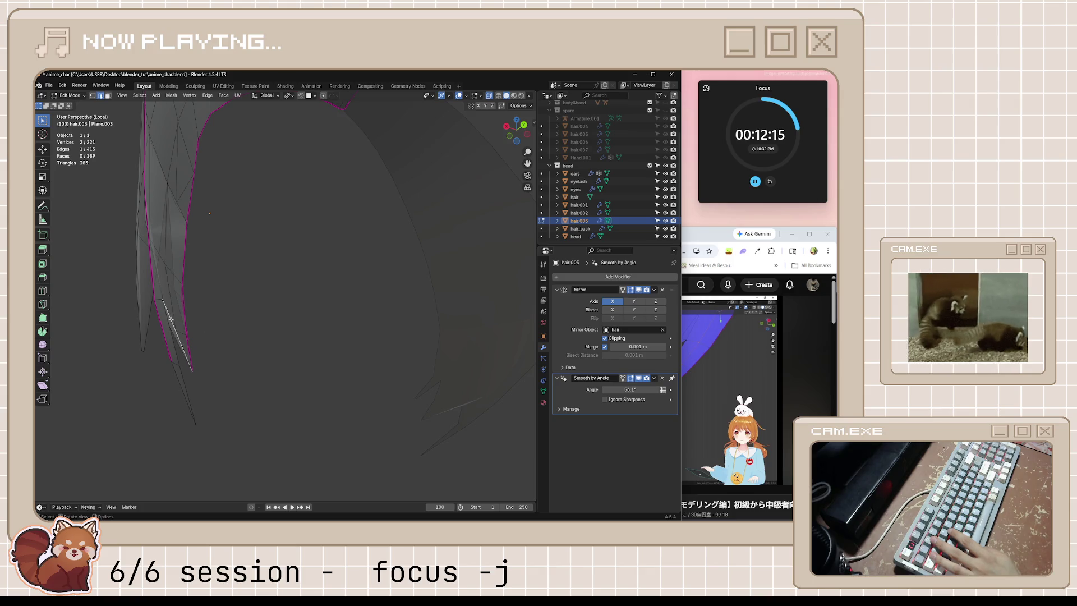
key("x")
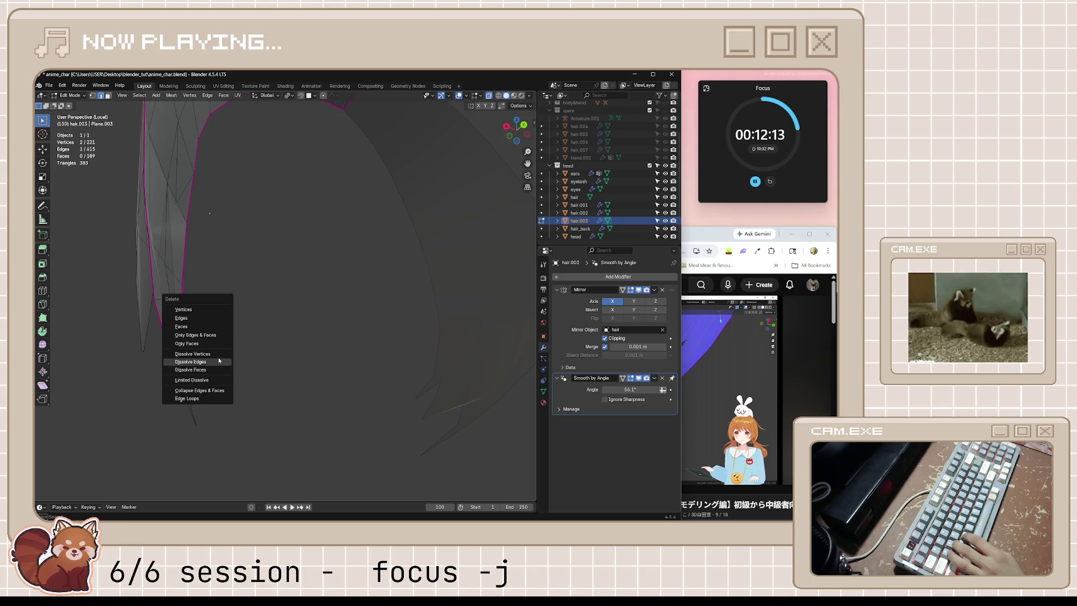
left_click(227, 371)
- Delete the stray face at the tips and view the whole hair in Object Mode
mouse_move(241, 351)
middle_mouse_down()
mouse_move(190, 368)
mouse_move(358, 296)
mouse_move(343, 312)
mouse_move(262, 297)
middle_mouse_up()
key("3")
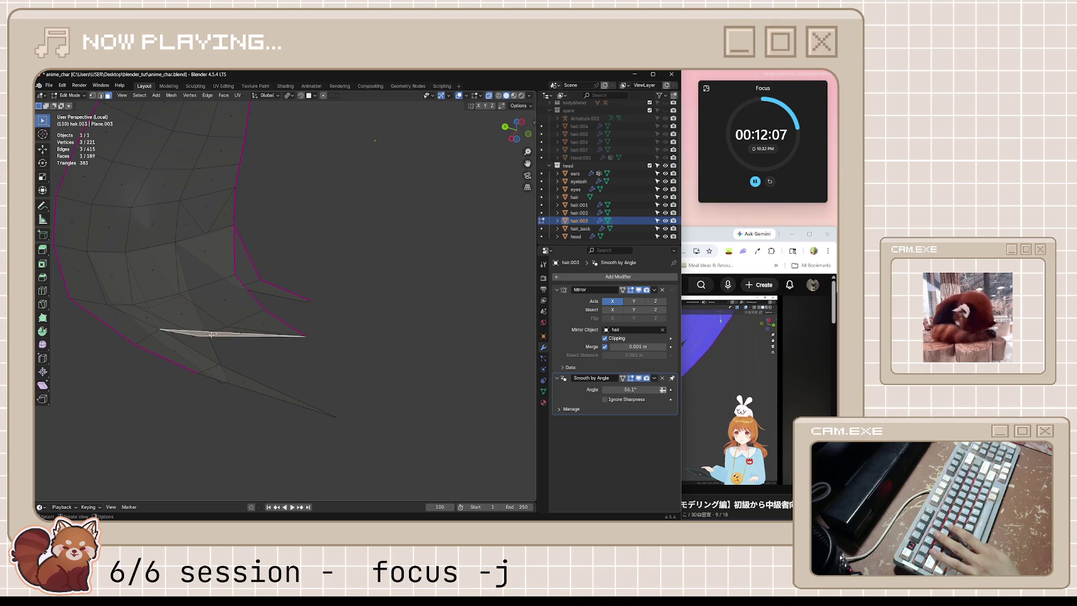
mouse_move(212, 335)
middle_mouse_down()
mouse_move(277, 380)
mouse_move(315, 378)
mouse_move(332, 398)
mouse_move(353, 363)
middle_mouse_up()
key("x")
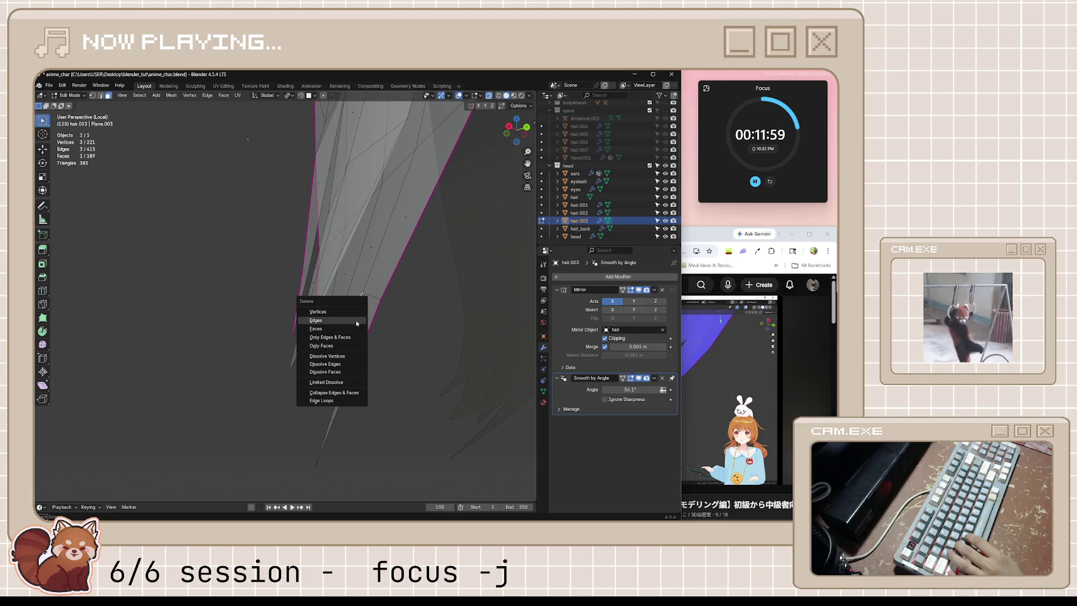
left_click(355, 320)
mouse_move(356, 321)
middle_mouse_down()
mouse_move(515, 365)
mouse_move(411, 393)
mouse_move(492, 394)
middle_mouse_up()
mouse_move(368, 381)
middle_mouse_down()
mouse_move(428, 368)
mouse_move(408, 407)
mouse_move(426, 354)
mouse_move(310, 396)
middle_mouse_up()
key("Tab")
scroll(311, 396, "up", 10)
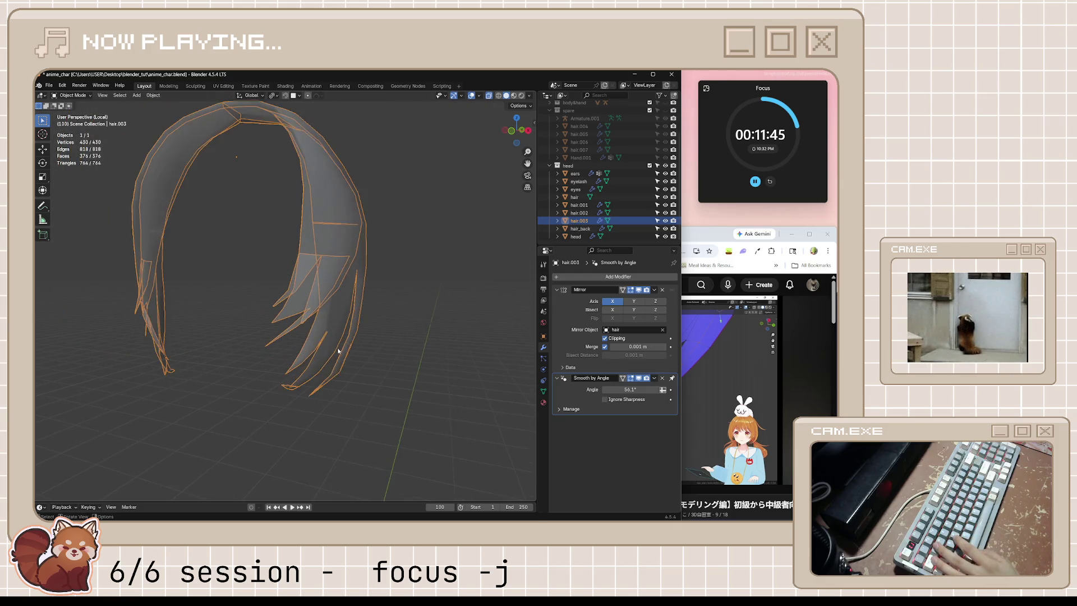
- Save anime_char.blend, look over the hair, and re-enter Edit Mode on hair.003
key("ctrl+s")
scroll(338, 341, "down", 10)
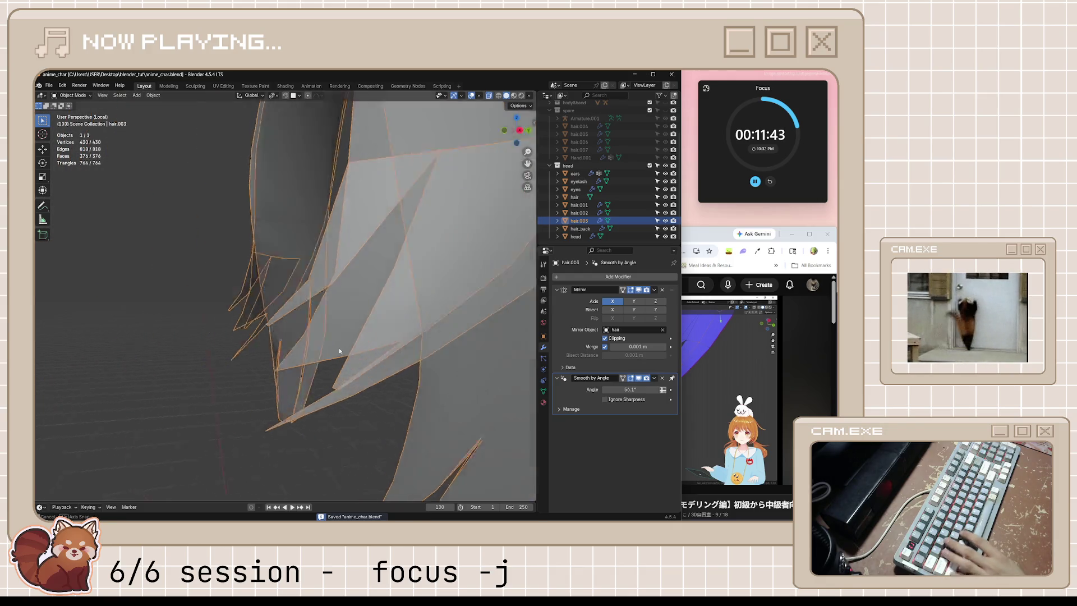
mouse_move(393, 329)
middle_mouse_down()
mouse_move(348, 335)
mouse_move(378, 367)
middle_mouse_up()
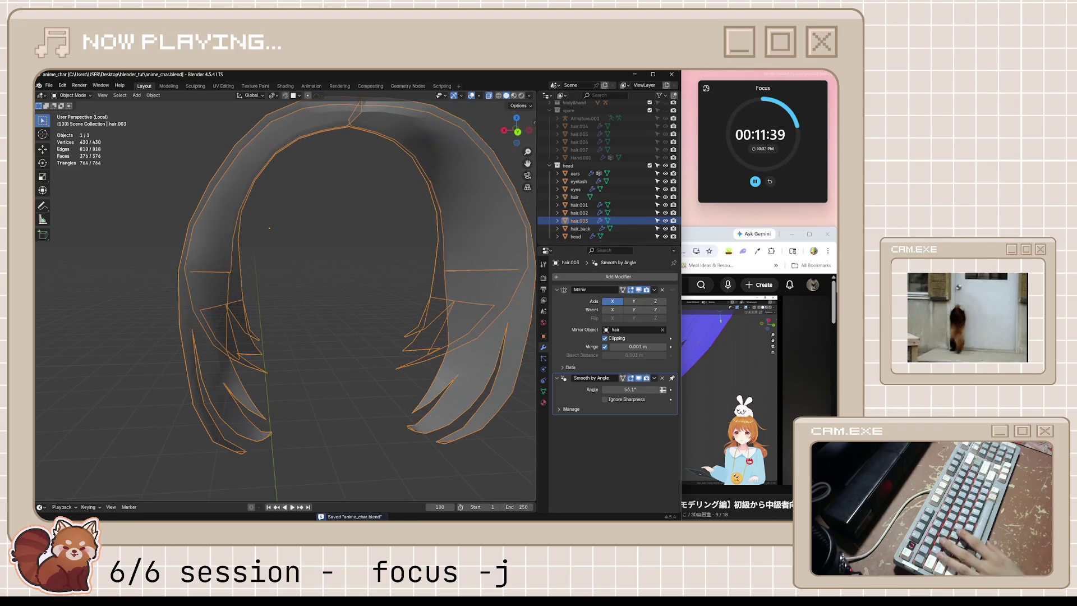
key("alt+Tab")
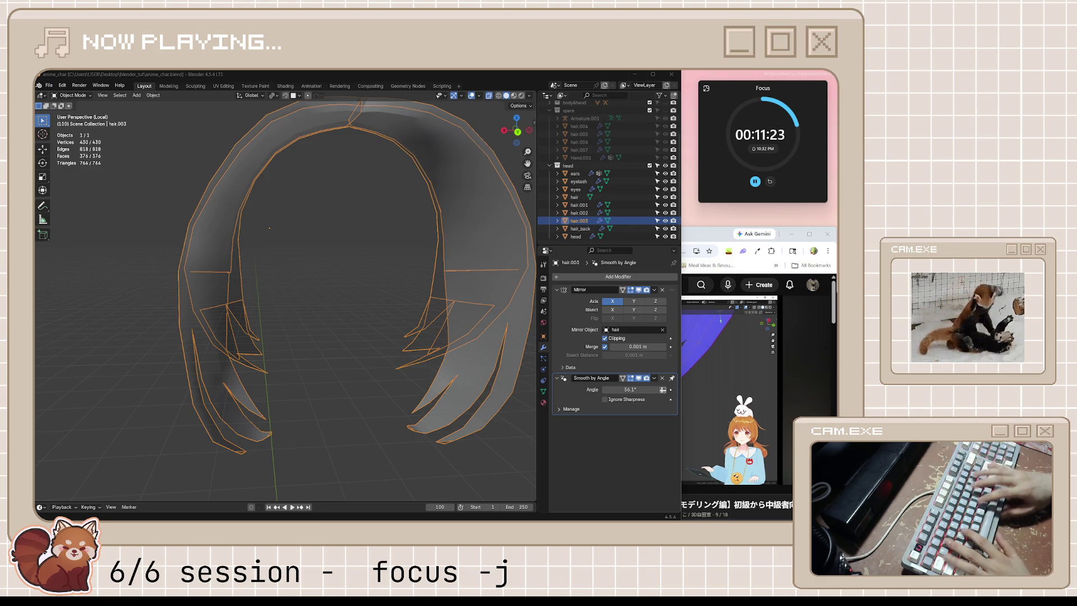
mouse_move(499, 312)
middle_mouse_down()
mouse_move(450, 298)
mouse_move(469, 308)
middle_mouse_up()
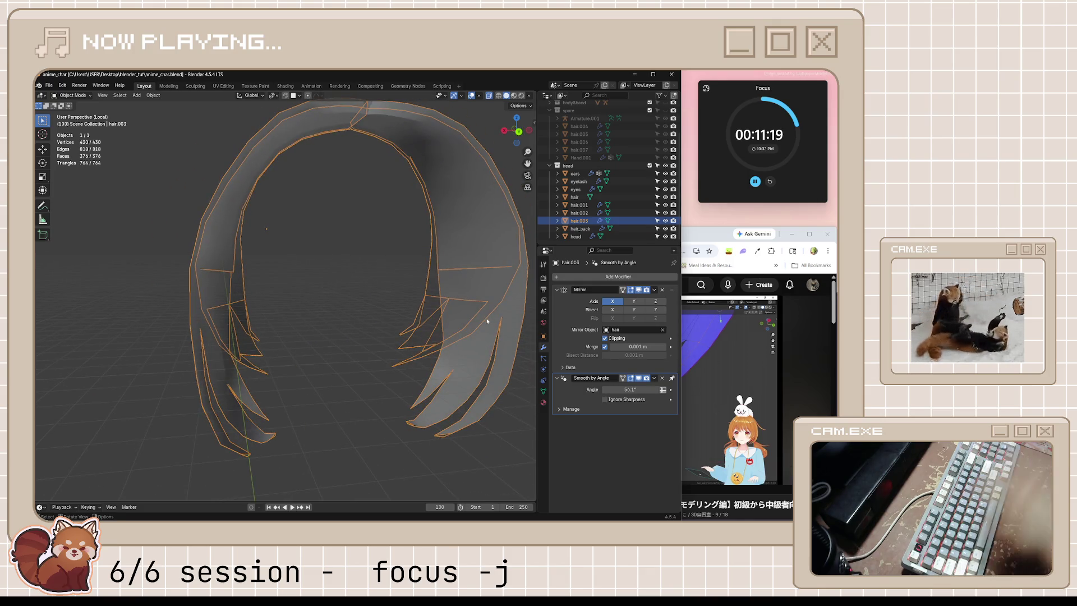
key("Tab")
middle_click_drag(361, 341, 303, 339)
scroll(262, 330, "up", 3)
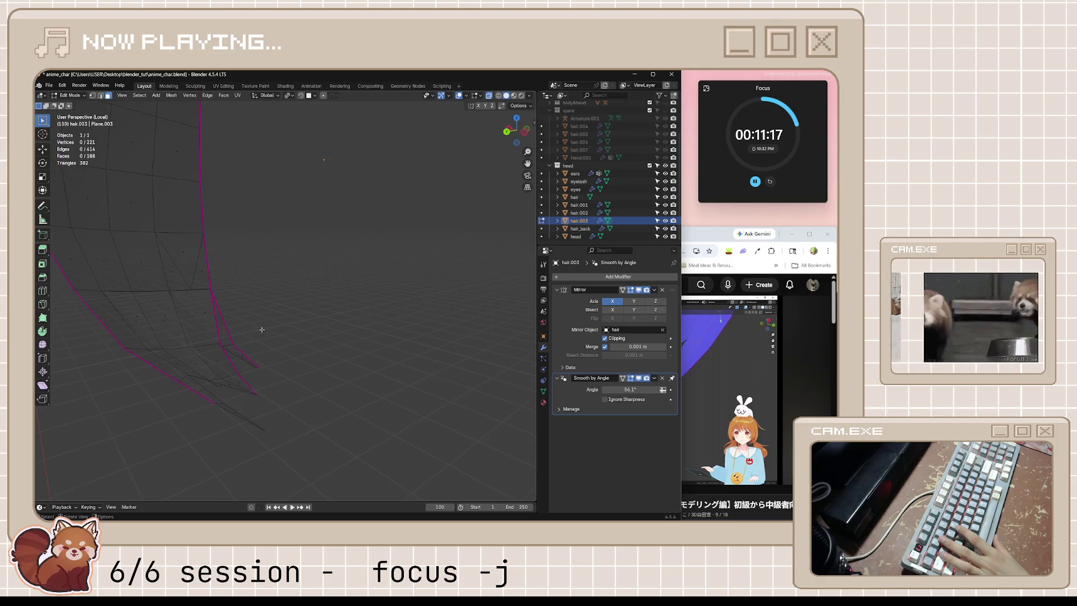
mouse_move(208, 333)
middle_mouse_down()
mouse_move(252, 334)
mouse_move(210, 343)
mouse_move(241, 314)
mouse_move(233, 295)
mouse_move(212, 303)
mouse_move(232, 317)
mouse_move(188, 306)
mouse_move(356, 353)
mouse_move(320, 314)
mouse_move(421, 324)
middle_mouse_up()
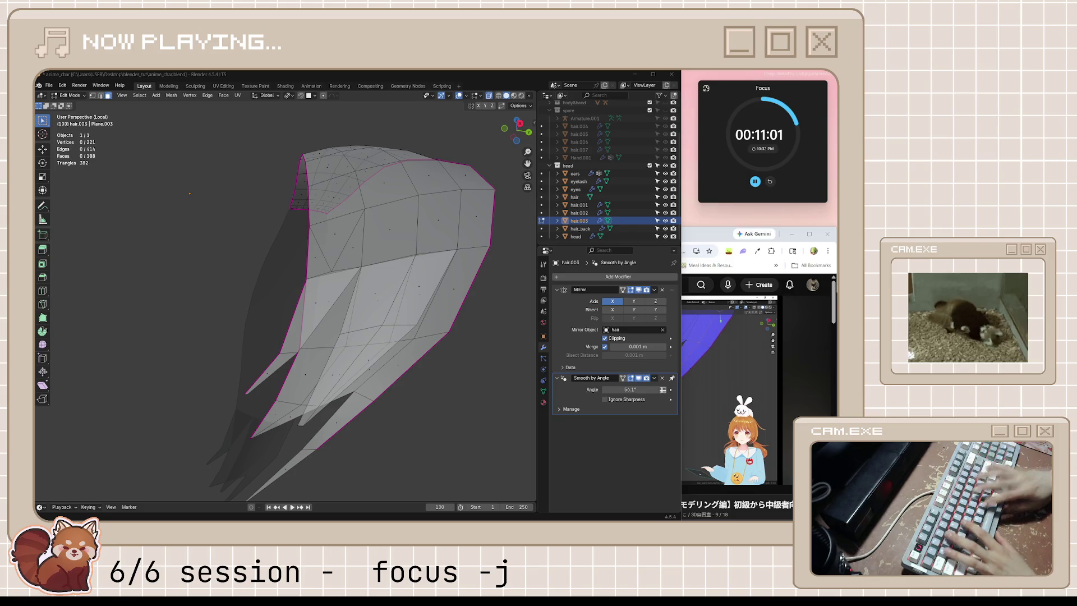
mouse_move(489, 366)
middle_mouse_down()
mouse_move(440, 346)
mouse_move(491, 348)
mouse_move(348, 409)
mouse_move(360, 413)
mouse_move(368, 399)
middle_mouse_up()
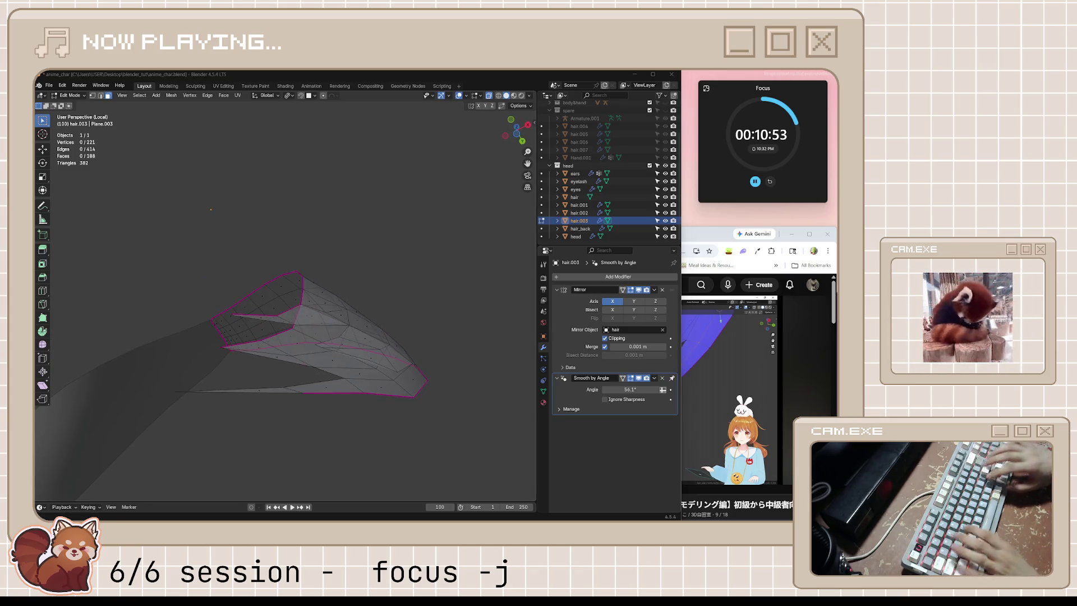
mouse_move(325, 393)
middle_mouse_down()
mouse_move(309, 398)
mouse_move(337, 407)
mouse_move(390, 364)
middle_mouse_up()
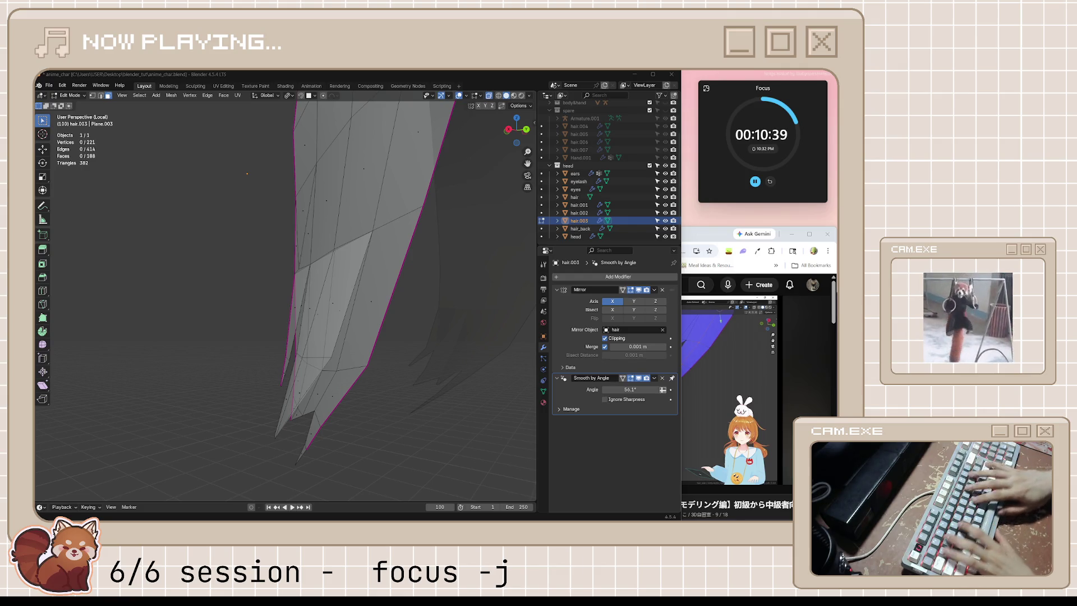
middle_click_drag(434, 372, 370, 368)
left_click(750, 380)
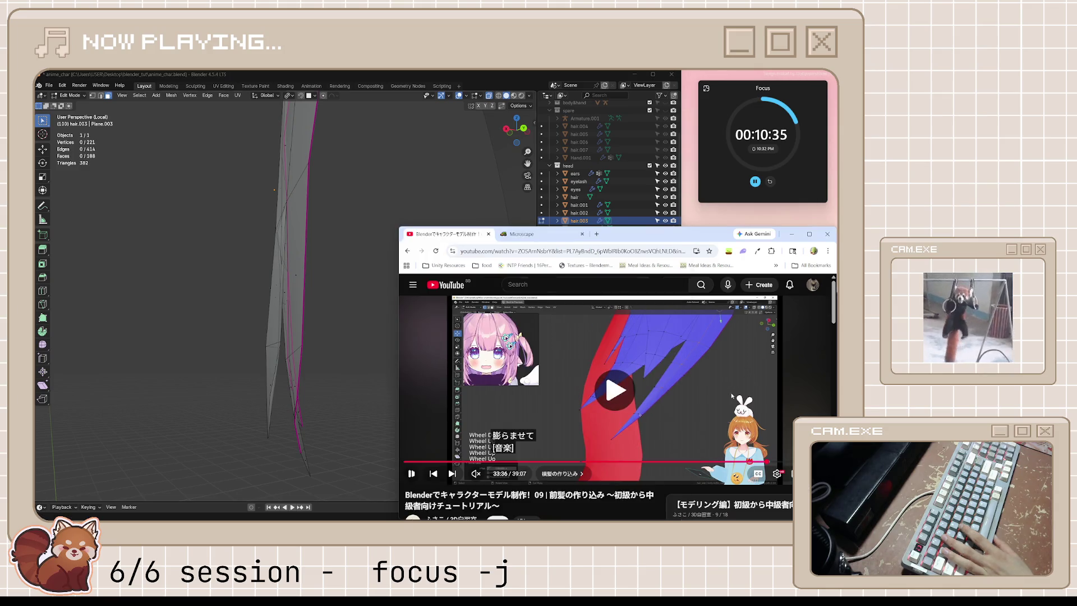
- Pause the tutorial and turn off X-ray so the hair displays solid
left_click(690, 398)
middle_click_drag(334, 371, 283, 357)
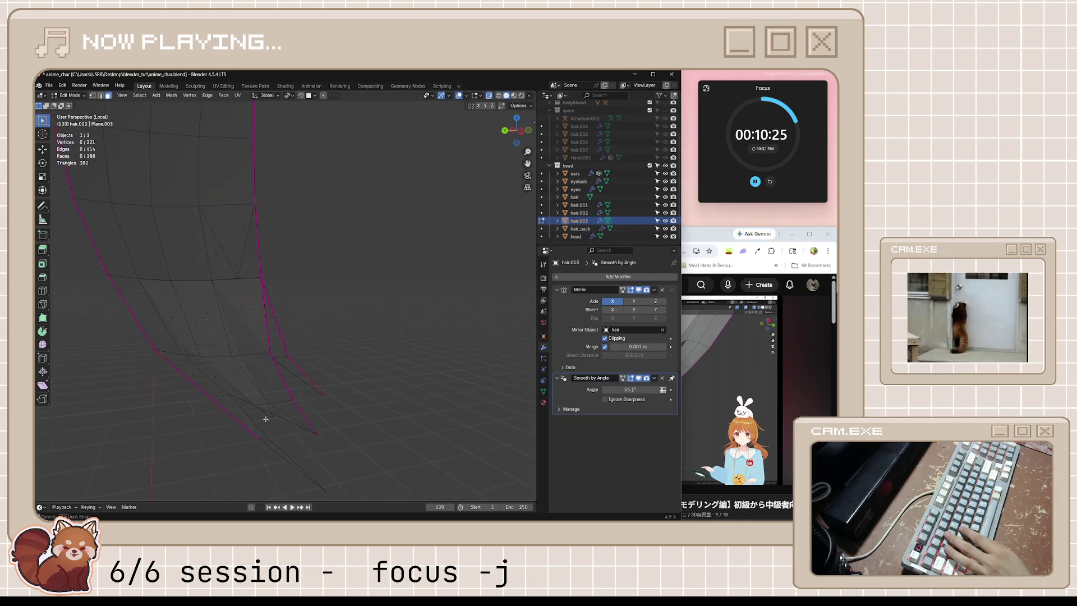
key("alt+z")
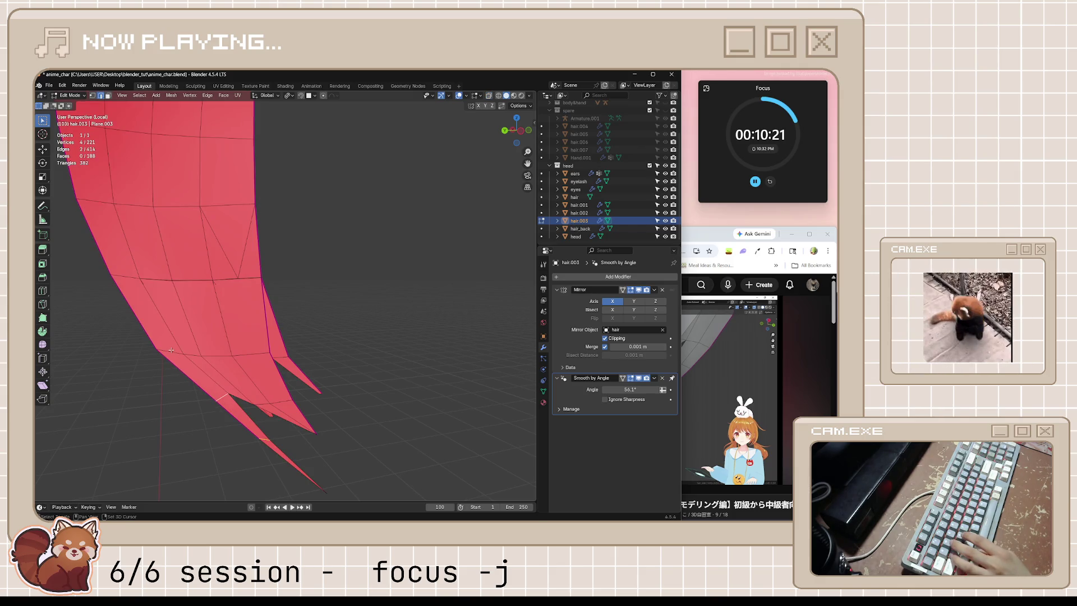
- Select a strand-tip vertex in vertex mode and bring up the Edge menu
mouse_move(171, 351)
middle_mouse_down()
mouse_move(150, 377)
mouse_move(233, 402)
middle_mouse_up()
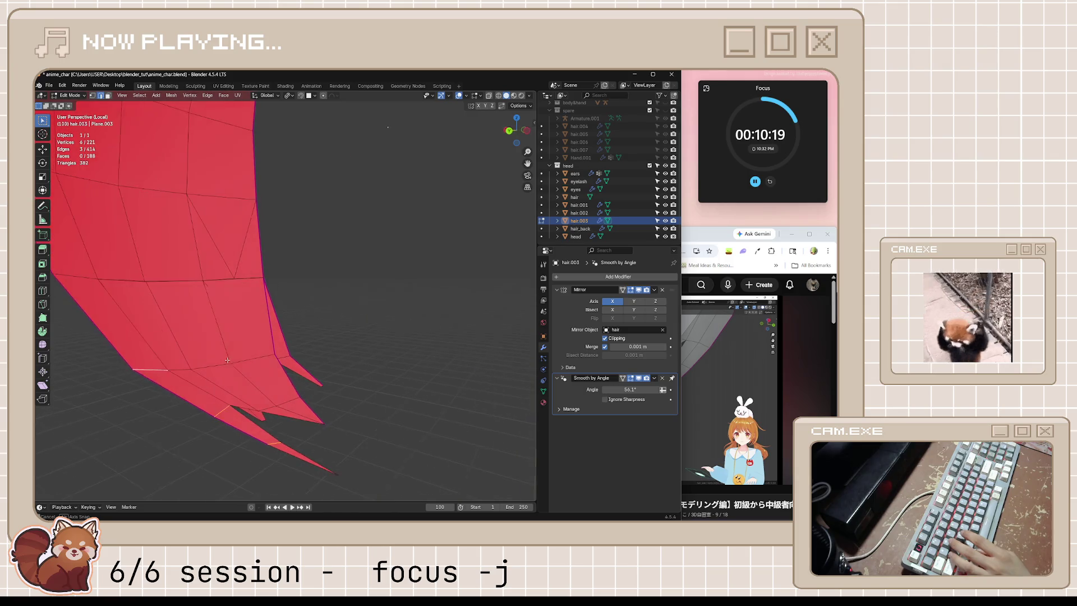
key("1")
left_click(231, 405)
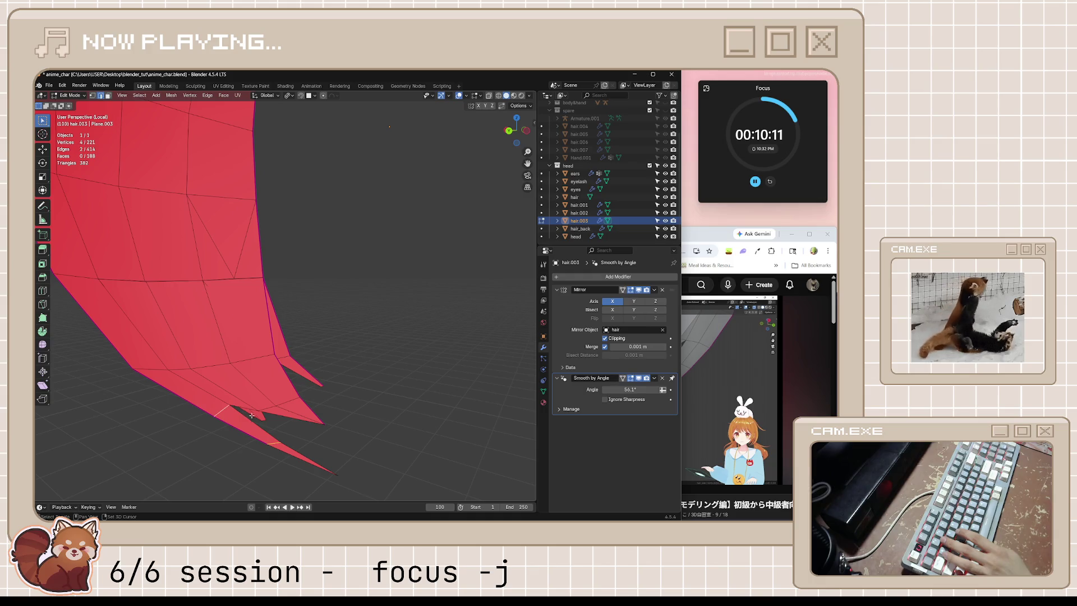
mouse_move(256, 416)
middle_mouse_down()
mouse_move(138, 391)
mouse_move(292, 286)
middle_mouse_up()
key("ctrl+e")
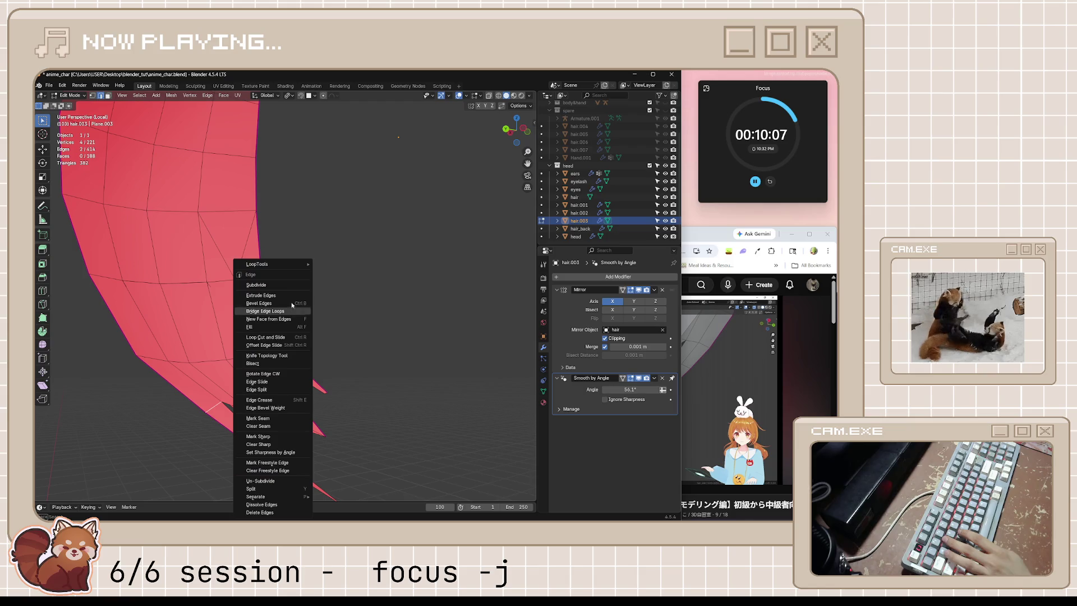
- Subdivide the strand tip edges, then fatten and reposition a single tip edge
left_click(292, 286)
mouse_move(291, 439)
middle_mouse_down()
mouse_move(352, 450)
mouse_move(321, 448)
mouse_move(329, 441)
mouse_move(348, 456)
mouse_move(317, 464)
mouse_move(256, 383)
mouse_move(367, 395)
mouse_move(312, 397)
mouse_move(343, 401)
mouse_move(300, 437)
mouse_move(304, 424)
middle_mouse_up()
left_click(254, 395)
key("alt+s")
left_click(347, 399)
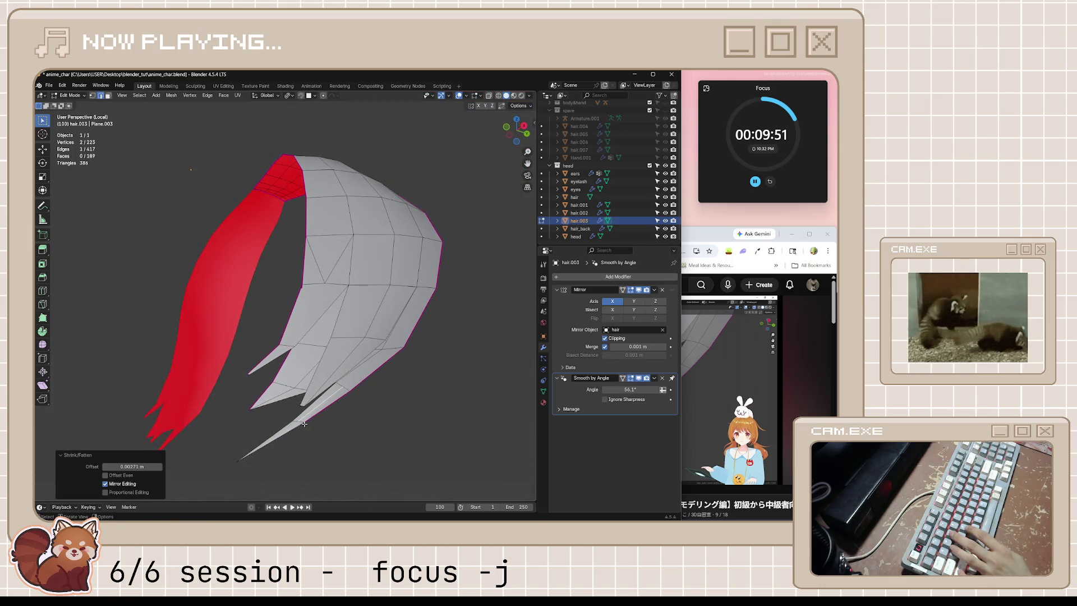
key("g")
- Knife-cut a new edge across the hair.003 strand tip after an aborted first attempt
key("k")
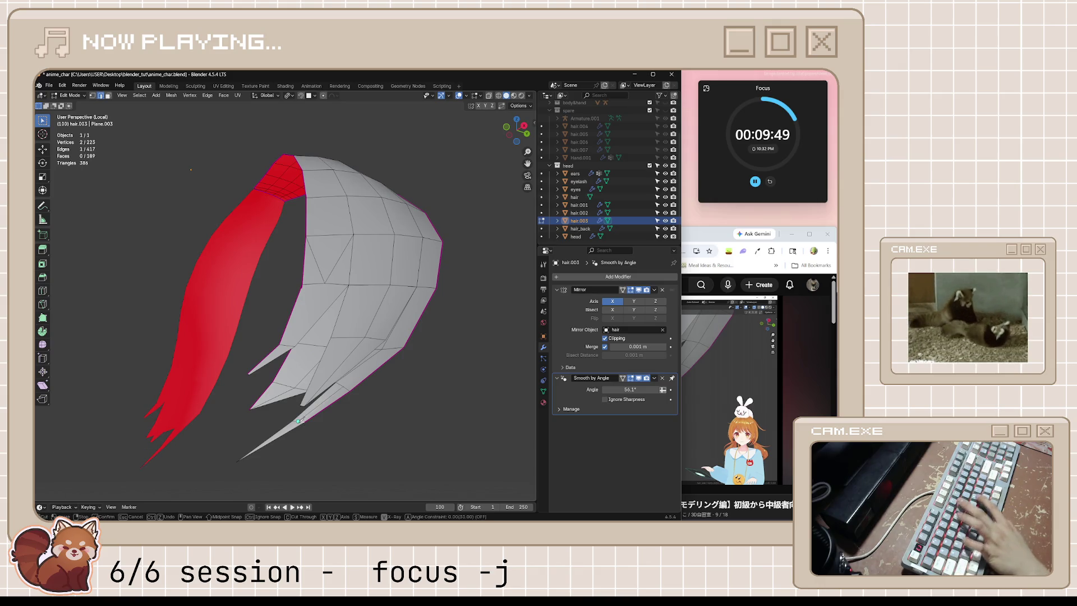
mouse_move(292, 449)
middle_mouse_down()
mouse_move(312, 432)
mouse_move(349, 430)
middle_mouse_up()
key("Escape")
key("ctrl+x")
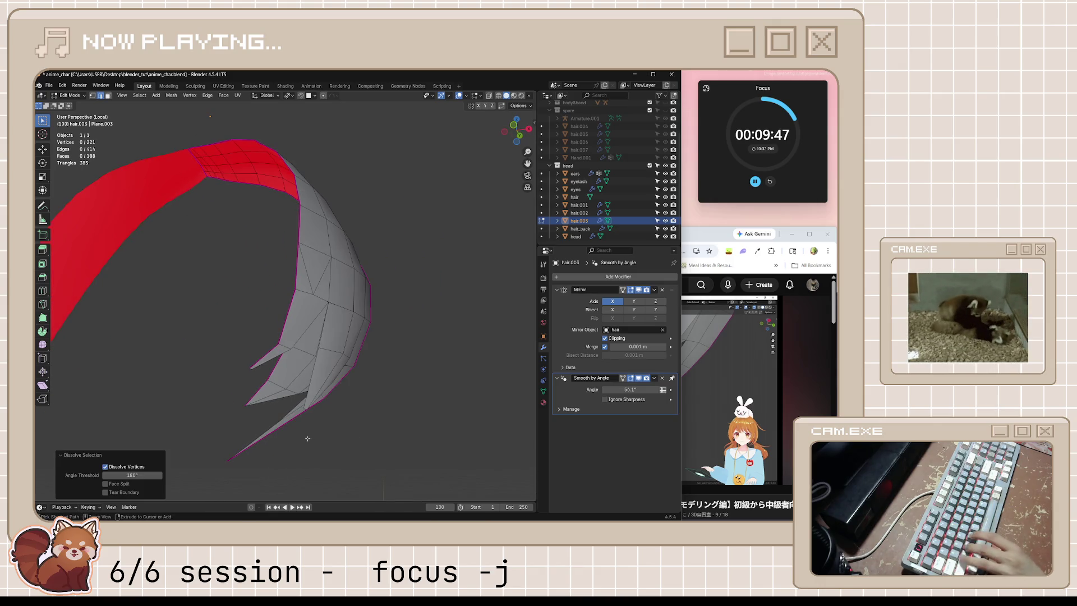
key("ctrl+z")
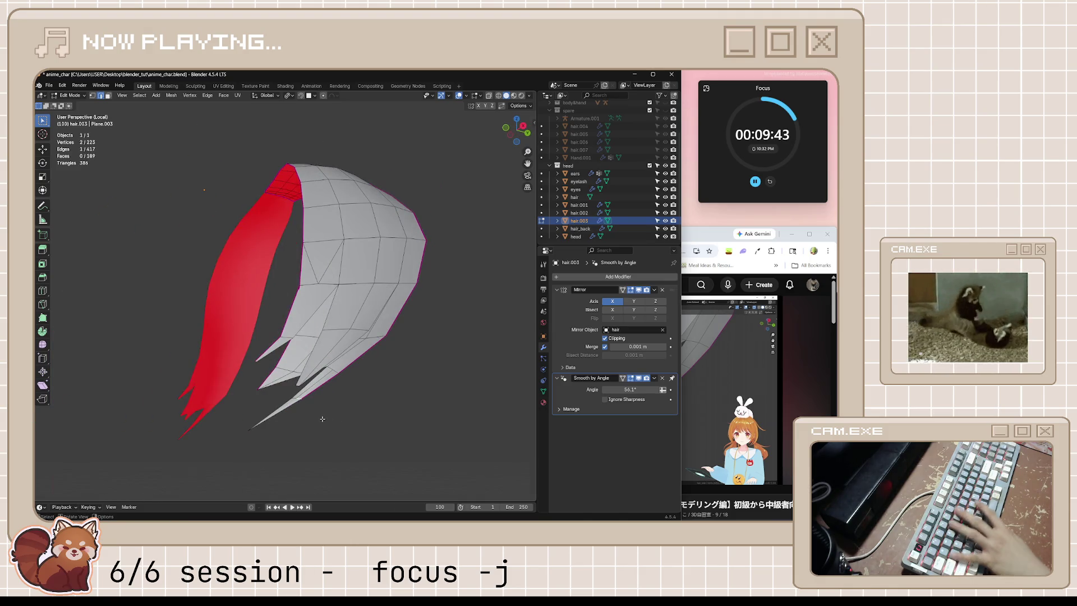
scroll(323, 418, "up", 4)
key("k")
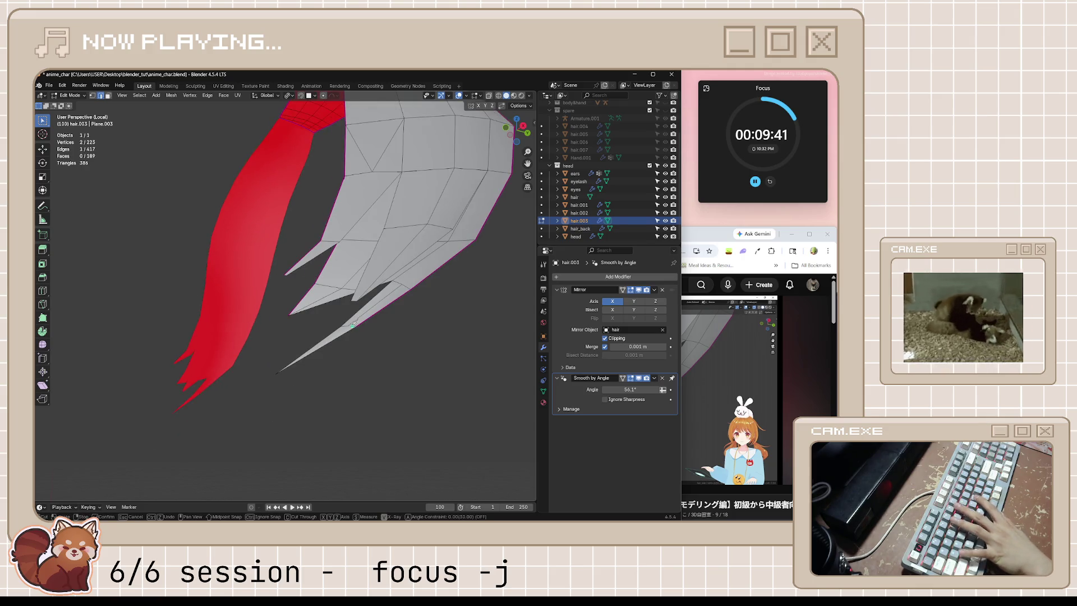
middle_click_drag(345, 323, 354, 338)
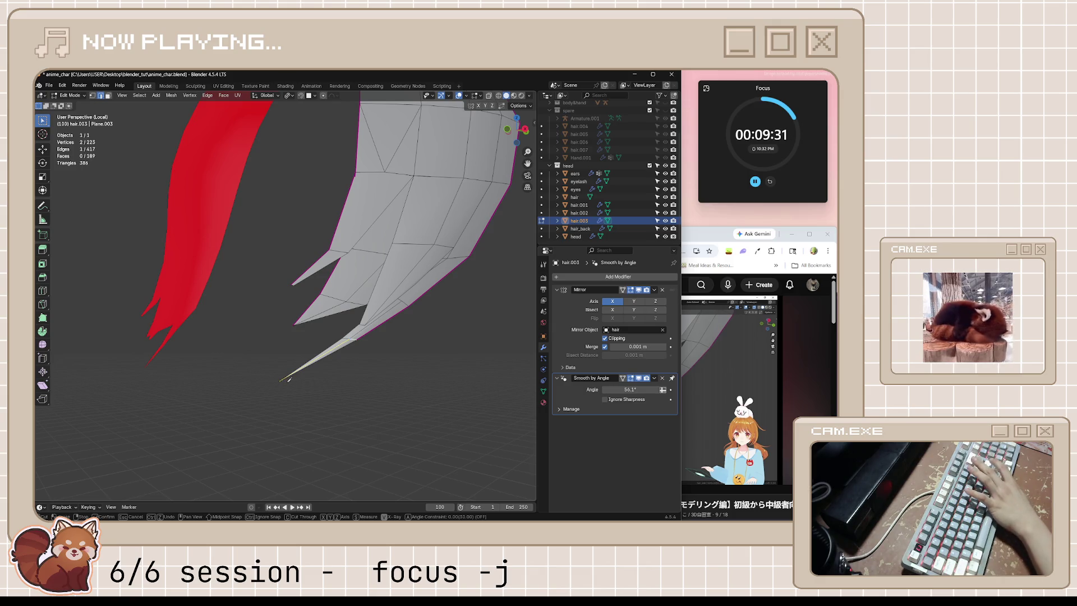
key("Return")
mouse_move(320, 378)
middle_mouse_down()
mouse_move(397, 377)
mouse_move(336, 345)
mouse_move(281, 355)
mouse_move(442, 363)
middle_mouse_up()
- Thicken the tip edges with Shrink/Fatten, about 0.00215 m
key("alt+s")
left_click(298, 353)
mouse_move(271, 376)
middle_mouse_down()
mouse_move(350, 365)
mouse_move(295, 352)
mouse_move(337, 366)
mouse_move(362, 395)
mouse_move(338, 389)
mouse_move(241, 445)
middle_mouse_up()
left_click(347, 370)
key("alt+s")
left_click(365, 392)
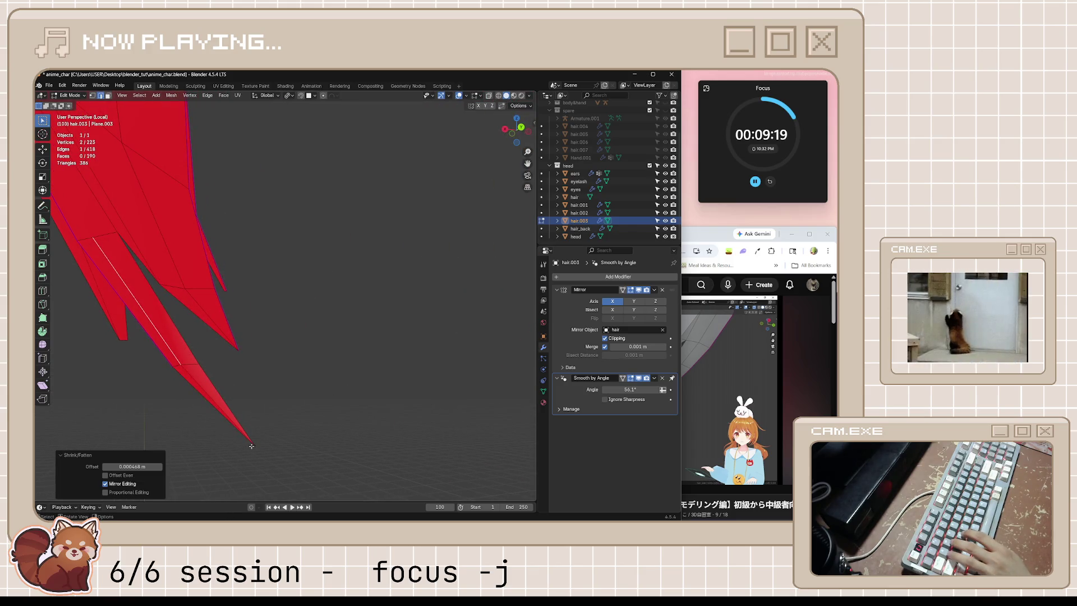
- Fill new faces at the hair tip from the tip vertex and the adjacent edge
left_click(254, 446)
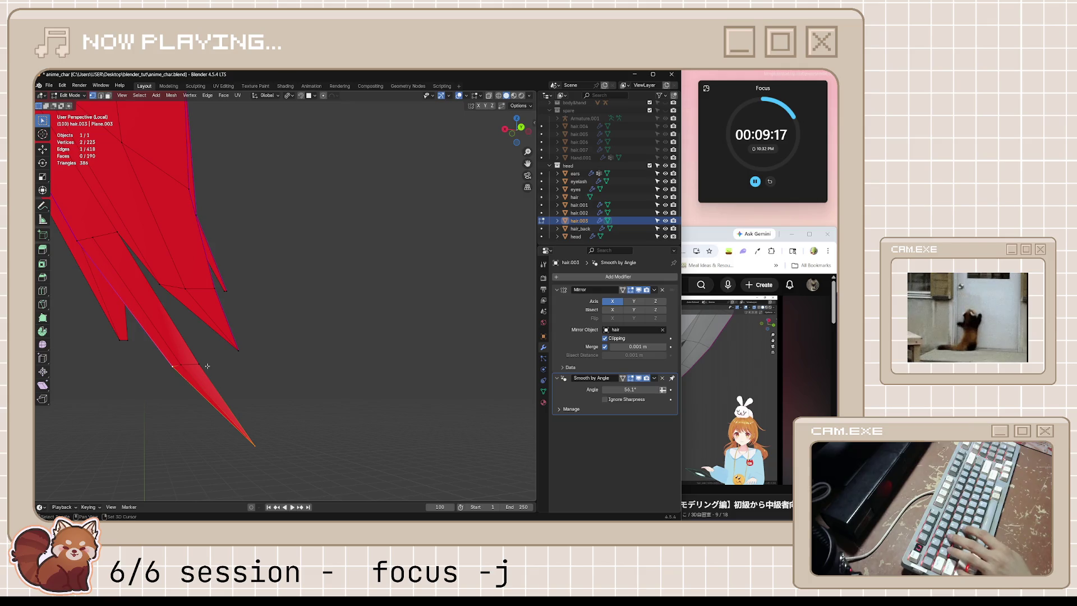
key("f")
mouse_move(320, 396)
middle_mouse_down()
mouse_move(305, 409)
mouse_move(218, 403)
middle_mouse_up()
key("2")
key("alt+a")
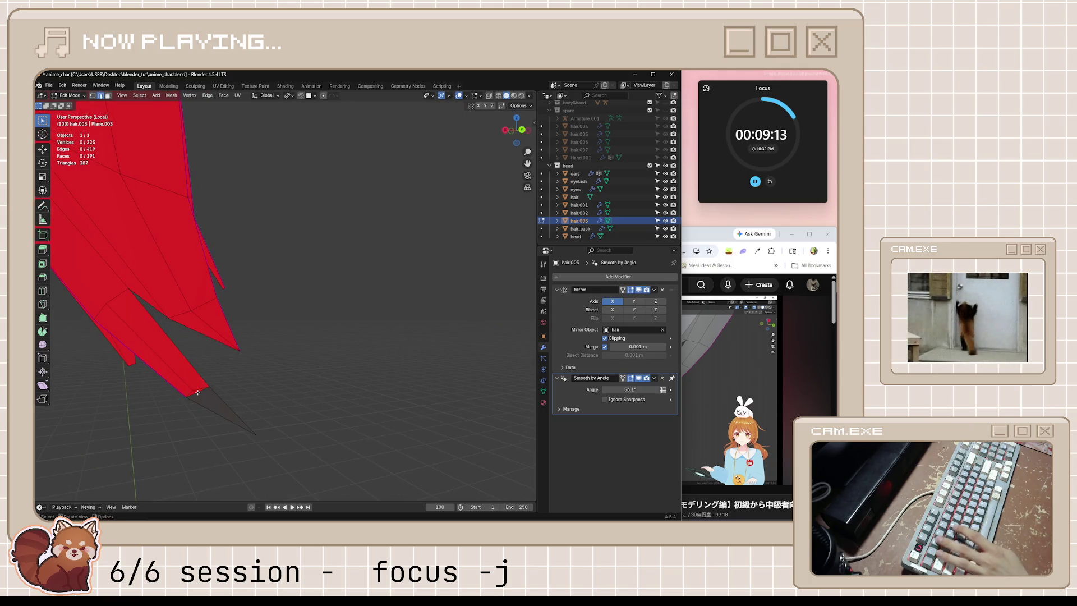
key("f")
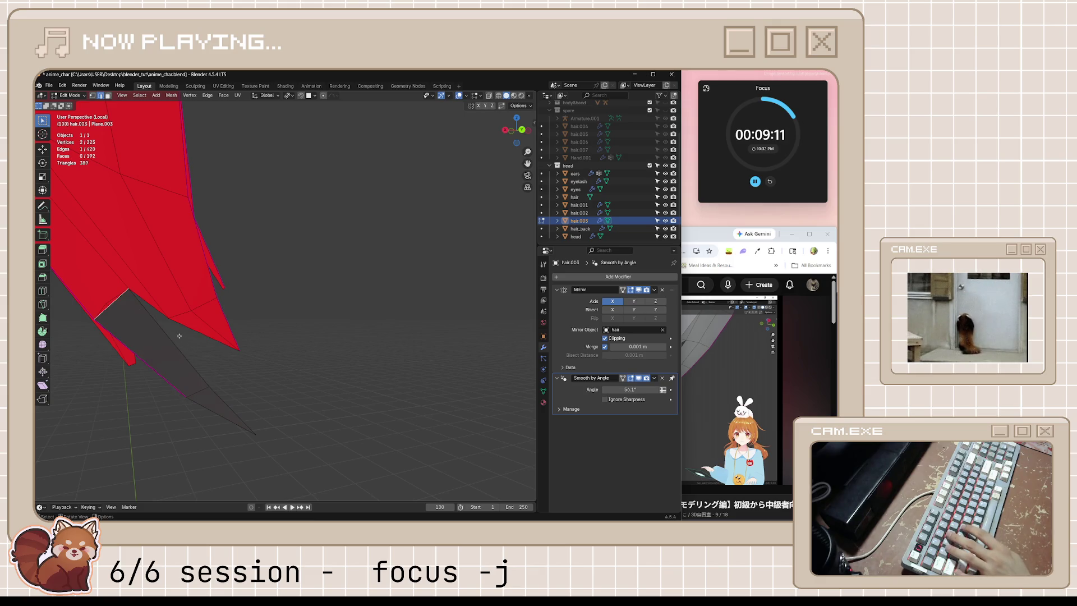
- Save anime_char.blend and pick an edge near the strand tip
middle_click_drag(179, 335, 180, 333)
key("ctrl+s")
mouse_move(295, 341)
middle_mouse_down()
mouse_move(252, 343)
mouse_move(572, 349)
middle_mouse_up()
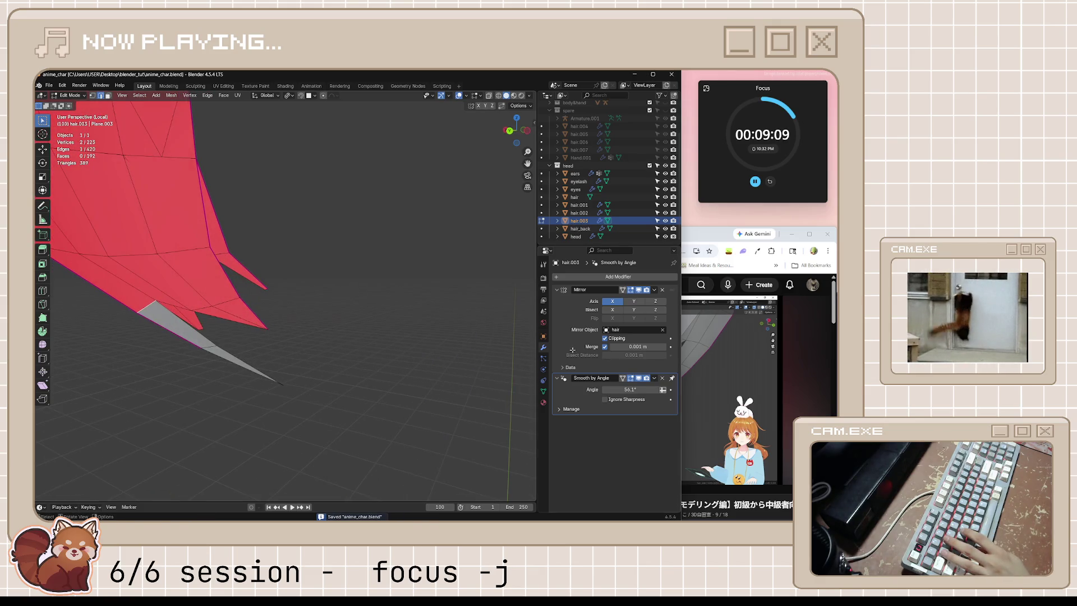
mouse_move(255, 353)
middle_mouse_down()
mouse_move(211, 365)
mouse_move(318, 386)
mouse_move(332, 413)
middle_mouse_up()
left_click(333, 413, "shift")
- Thicken the edge near the hair tip by 0.00365 m
left_click(333, 412)
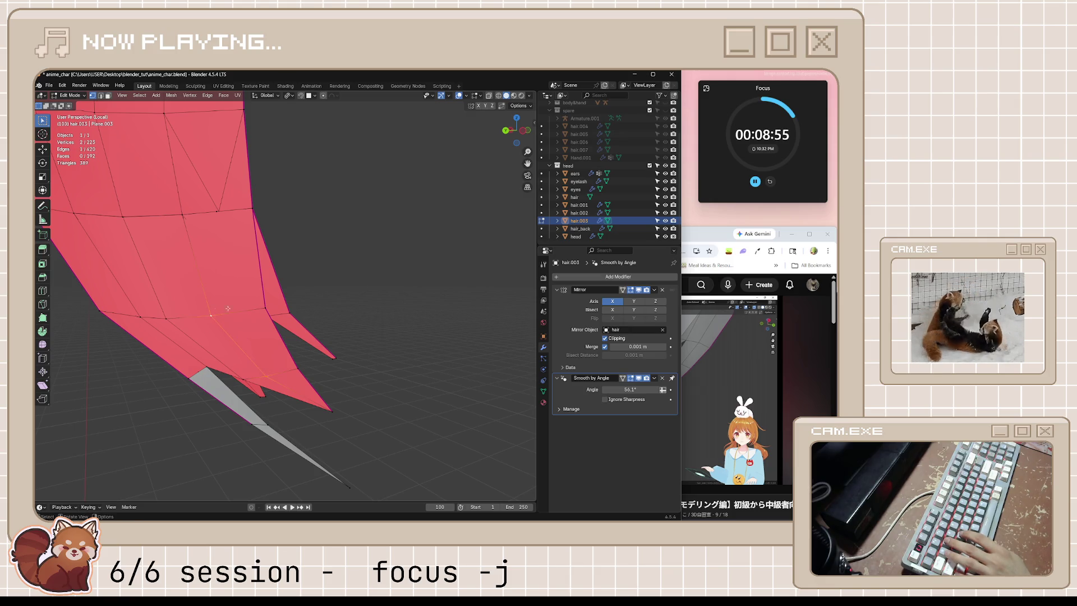
middle_click_drag(335, 312, 304, 312)
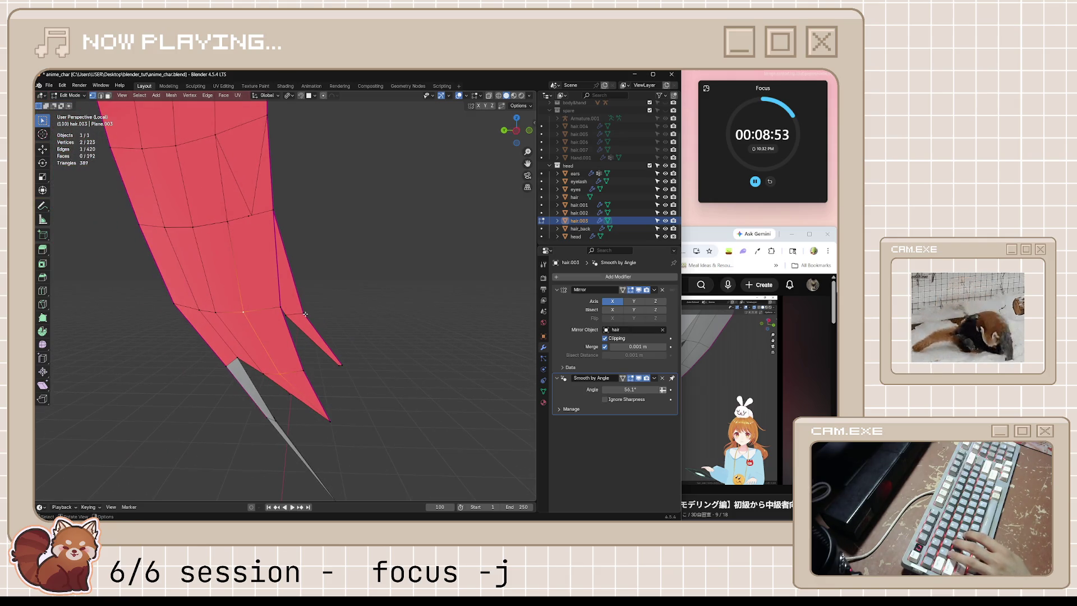
middle_click_drag(272, 355, 288, 355)
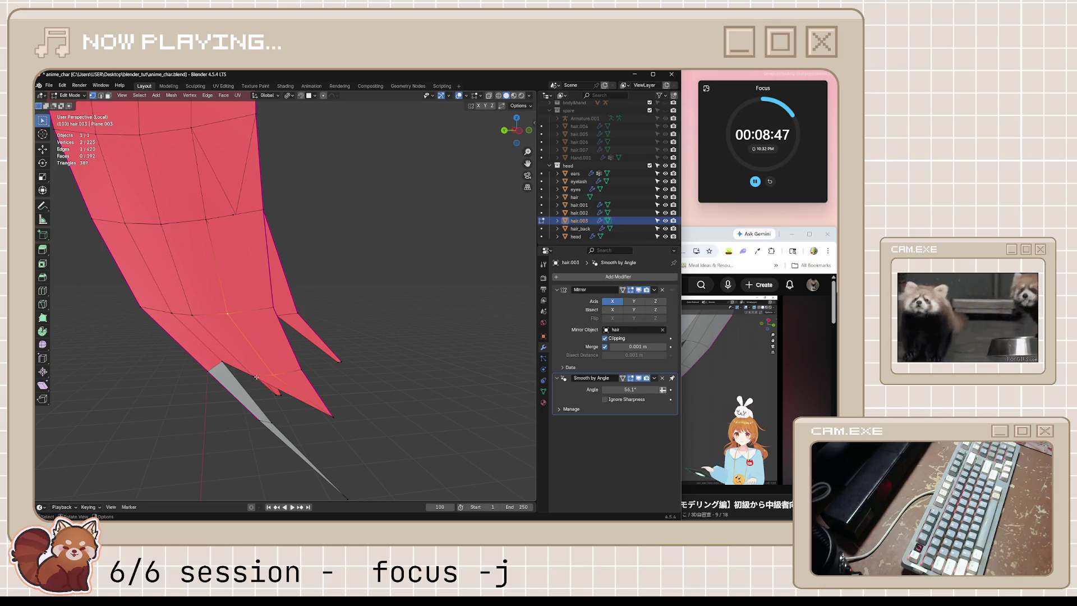
key("alt+s")
left_click(300, 367)
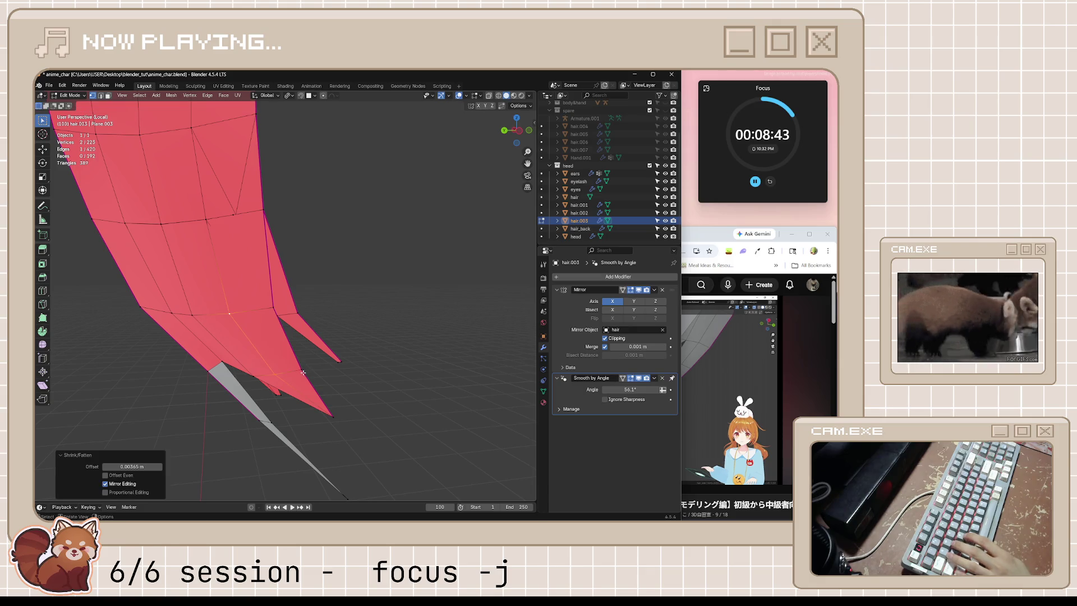
- Fill the remaining tip gap with a new face from two selected vertices
left_click(334, 418)
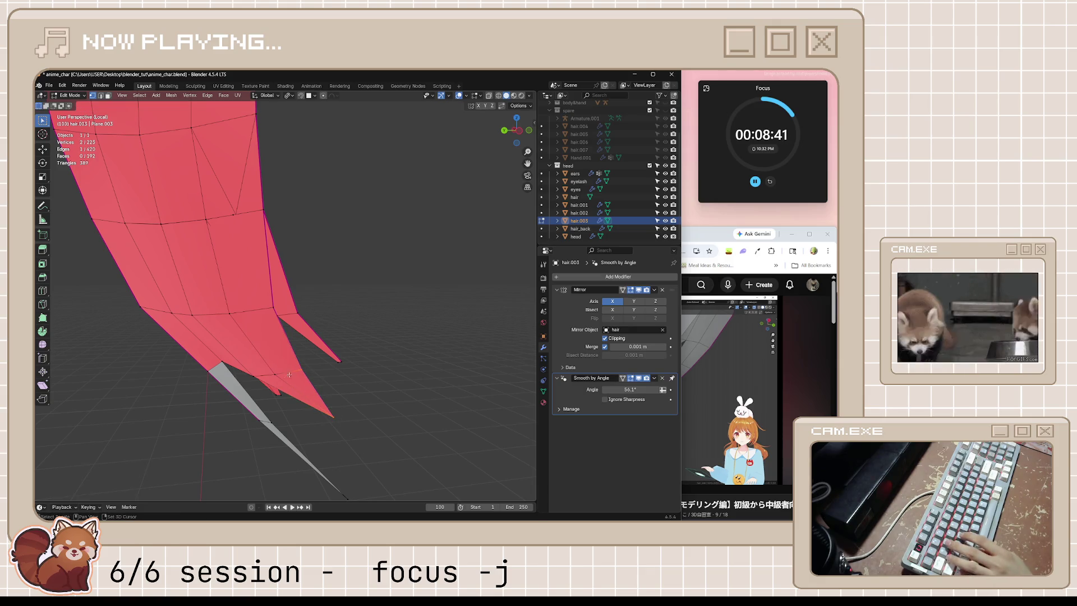
left_click(255, 372, "shift")
mouse_move(254, 371)
middle_mouse_down()
mouse_move(300, 390)
mouse_move(277, 427)
mouse_move(240, 437)
mouse_move(269, 437)
mouse_move(221, 398)
mouse_move(259, 415)
middle_mouse_up()
key("f")
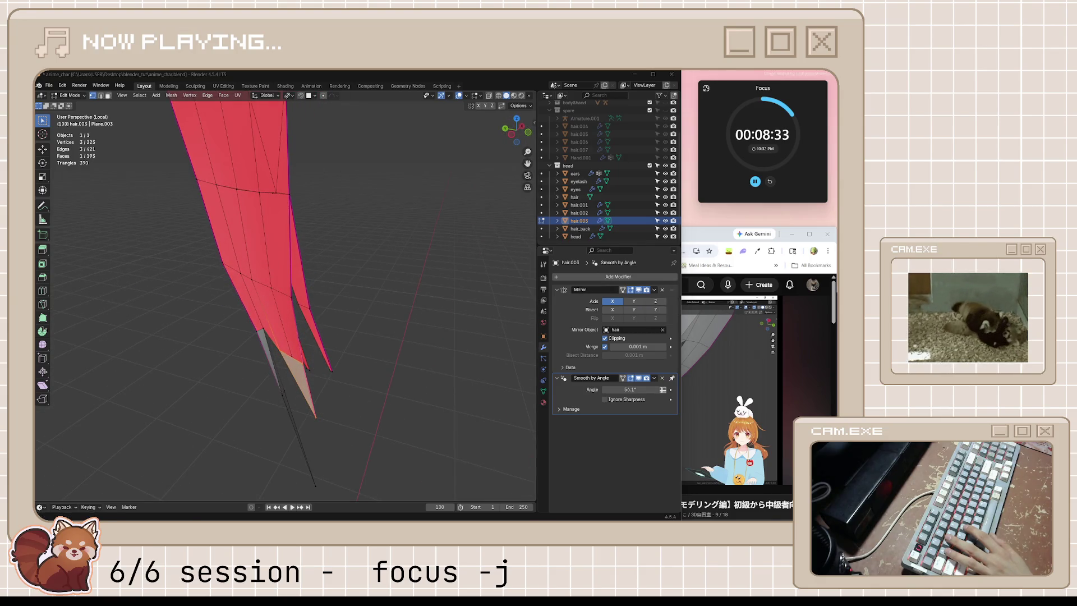
scroll(439, 320, "up", 4)
mouse_move(396, 345)
middle_mouse_down()
mouse_move(378, 361)
mouse_move(392, 392)
mouse_move(380, 398)
middle_mouse_up()
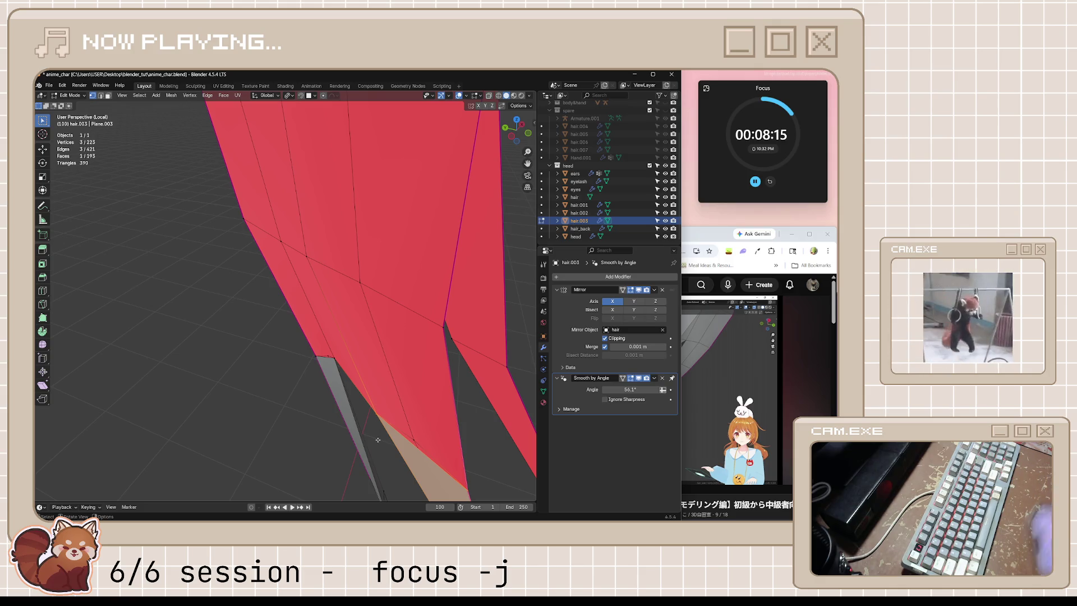
- Knife-cut from the gap's lower vertex across to the face's far edge
mouse_move(412, 444)
middle_mouse_down()
mouse_move(392, 439)
mouse_move(433, 446)
mouse_move(446, 376)
middle_mouse_up()
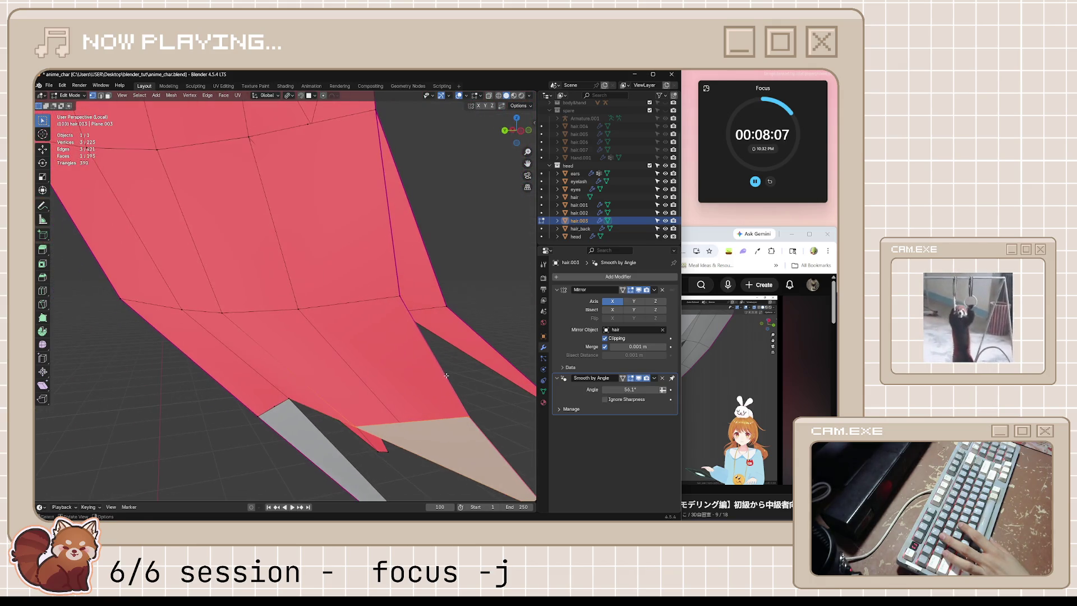
key("alt+a")
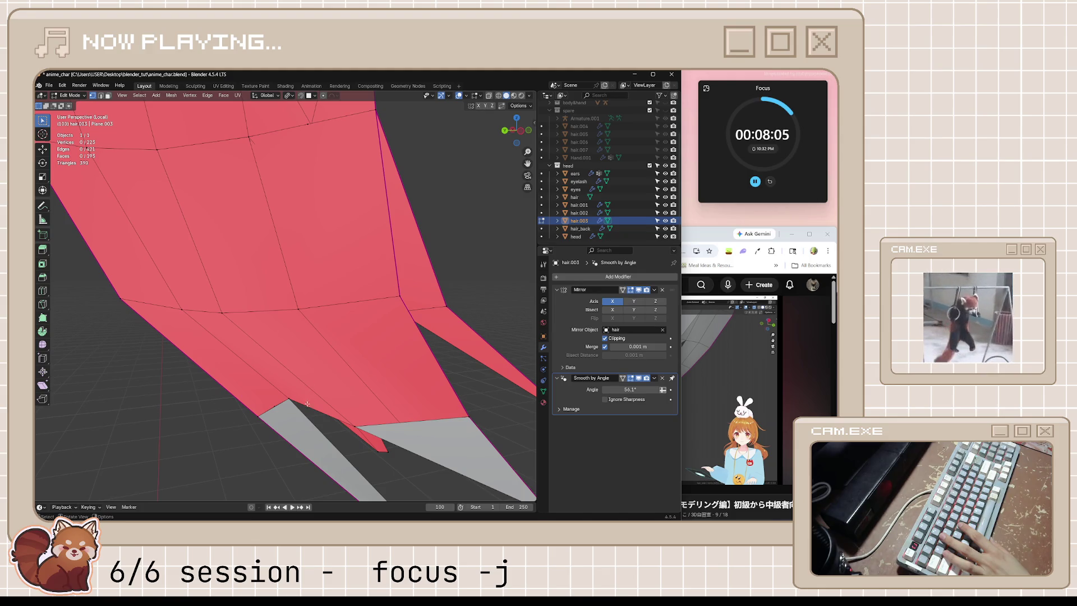
left_click(358, 425)
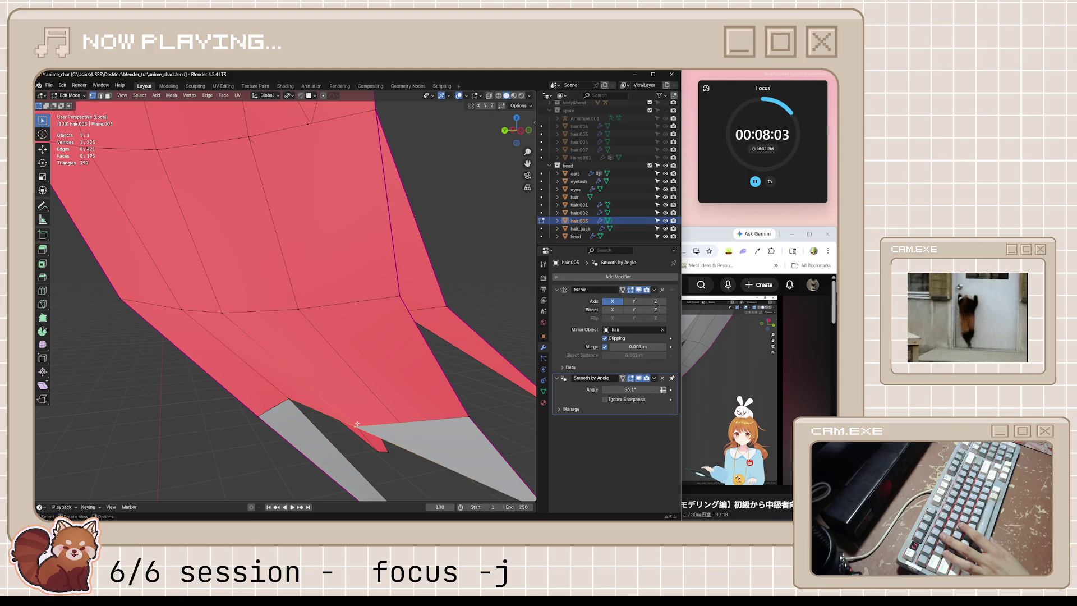
key("k")
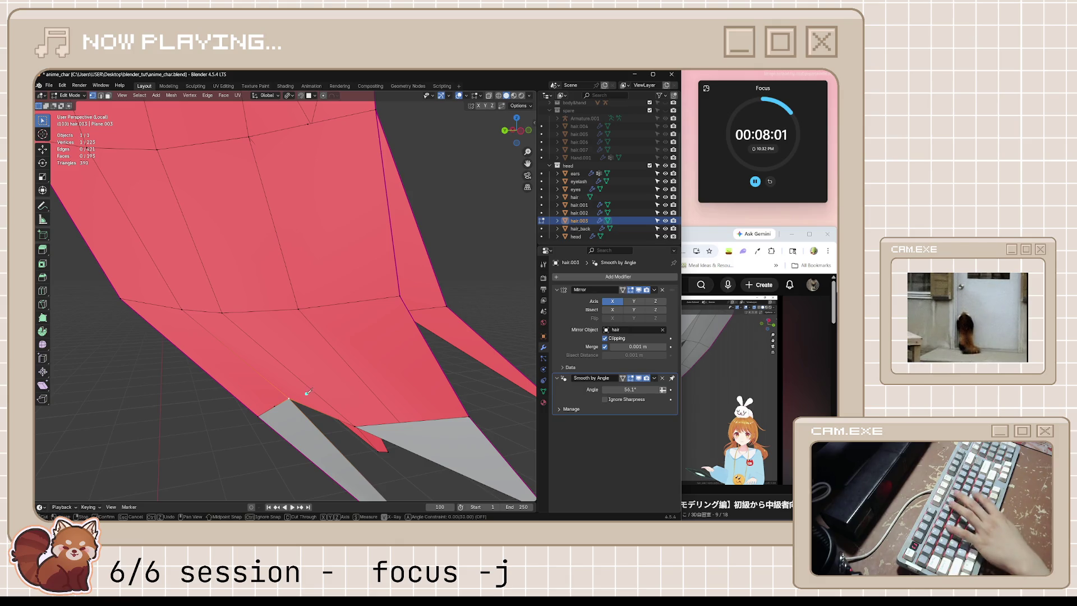
left_click(442, 370)
key("Return")
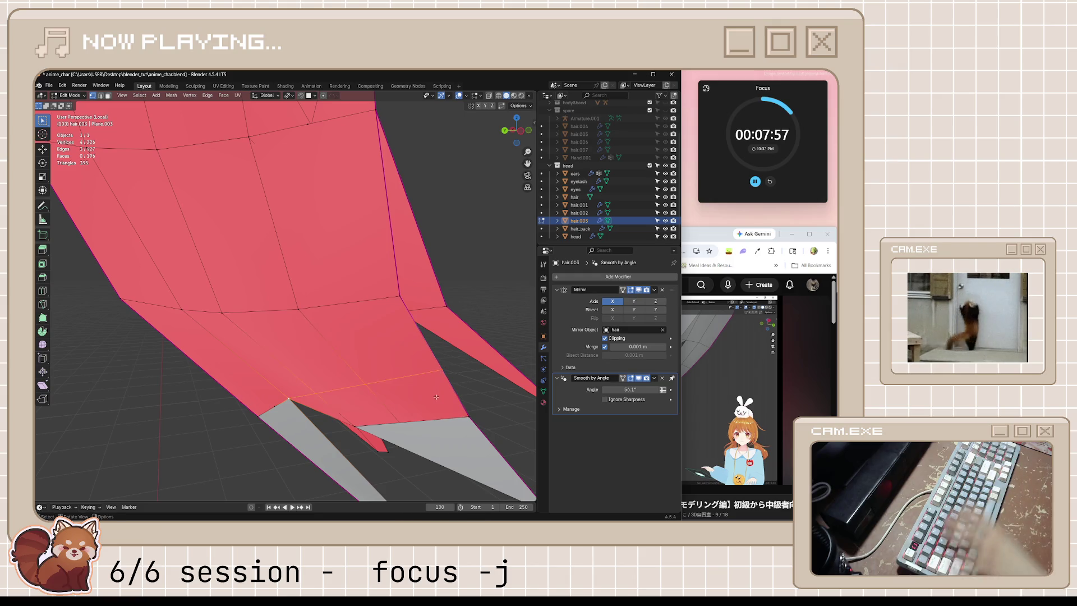
middle_click_drag(435, 396, 412, 409)
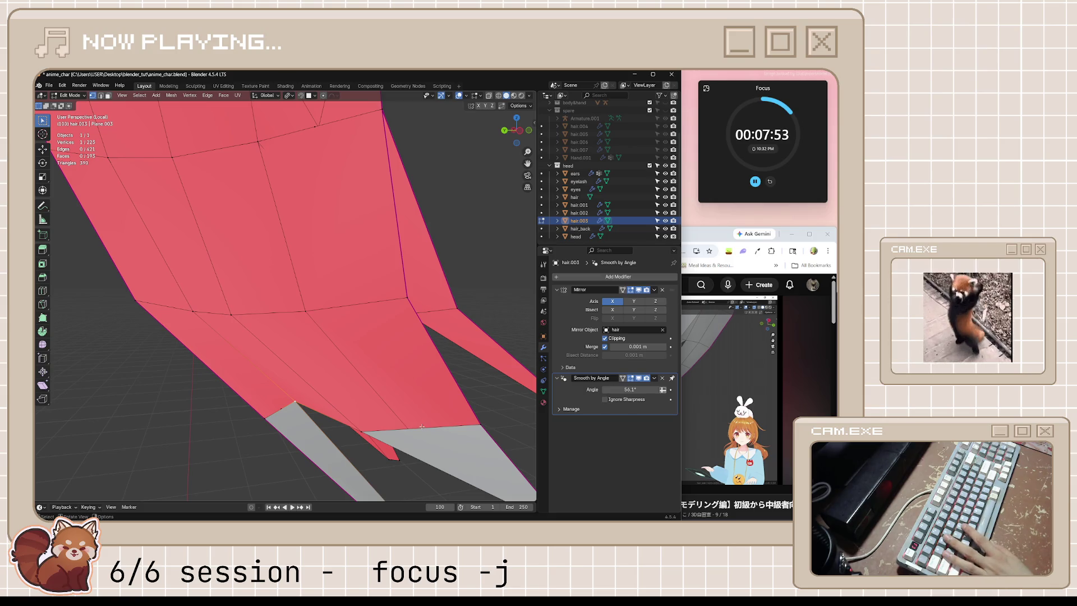
mouse_move(423, 431)
middle_mouse_down()
mouse_move(447, 463)
mouse_move(481, 472)
mouse_move(437, 442)
mouse_move(491, 467)
mouse_move(411, 404)
middle_mouse_up()
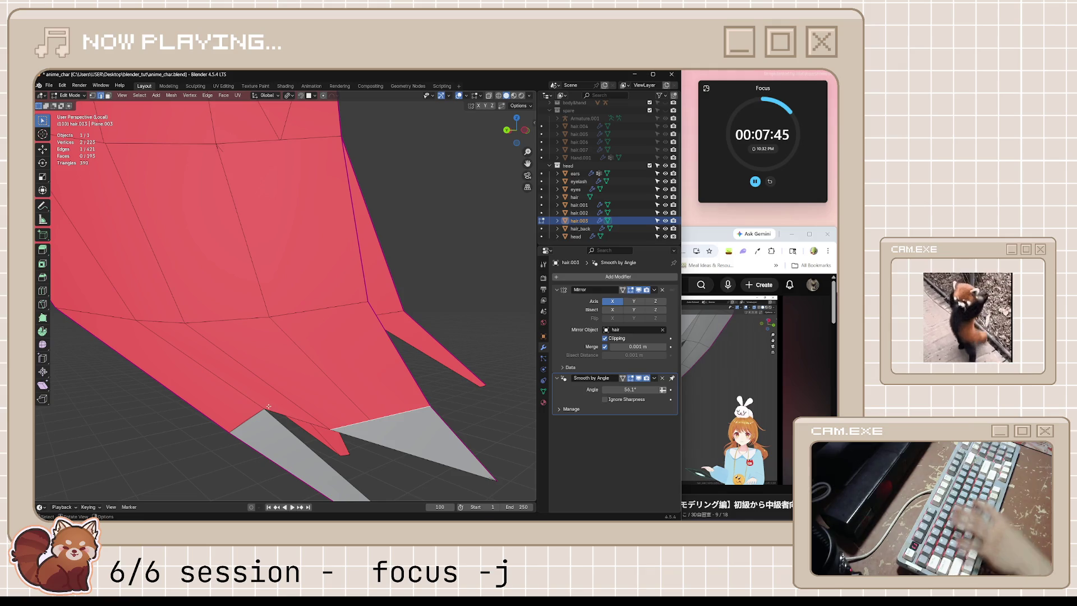
- Make a second knife cut, fill the gap with a face, and return to Object Mode
key("k")
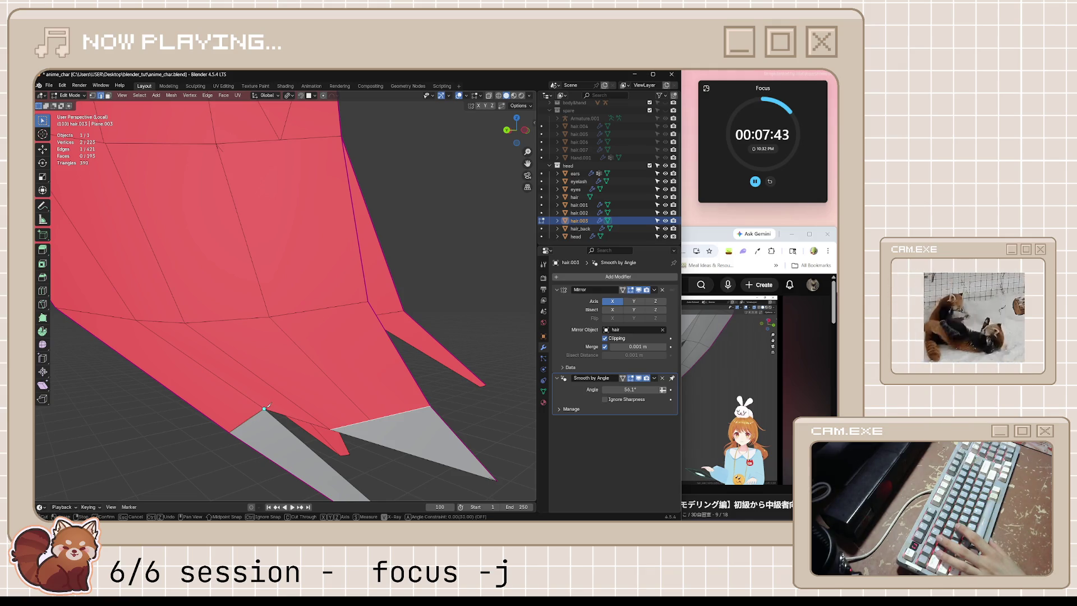
left_click(404, 369)
key("Return")
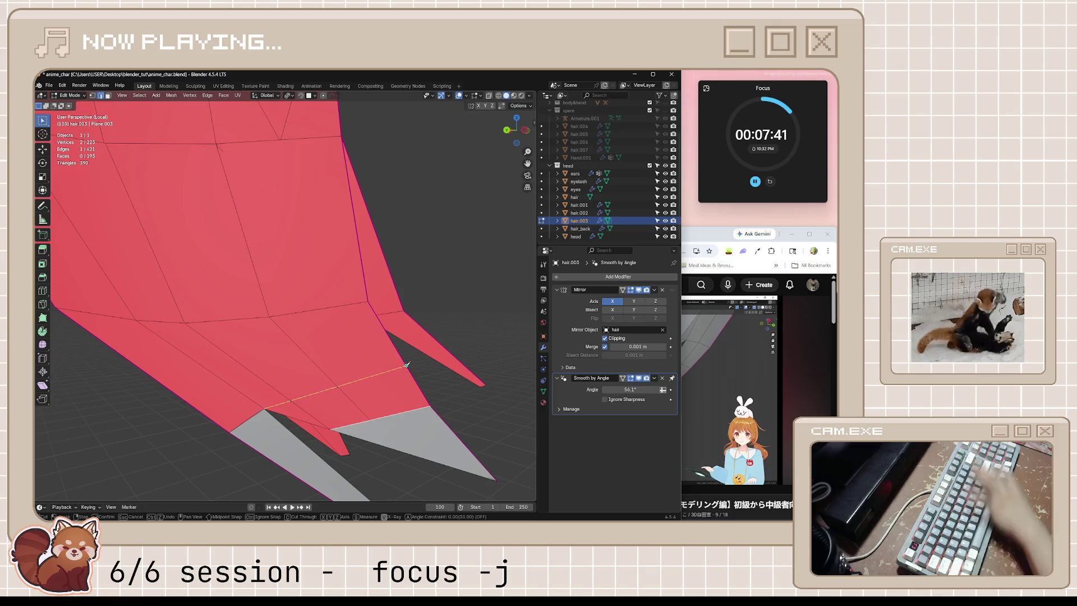
scroll(402, 416, "down", 1)
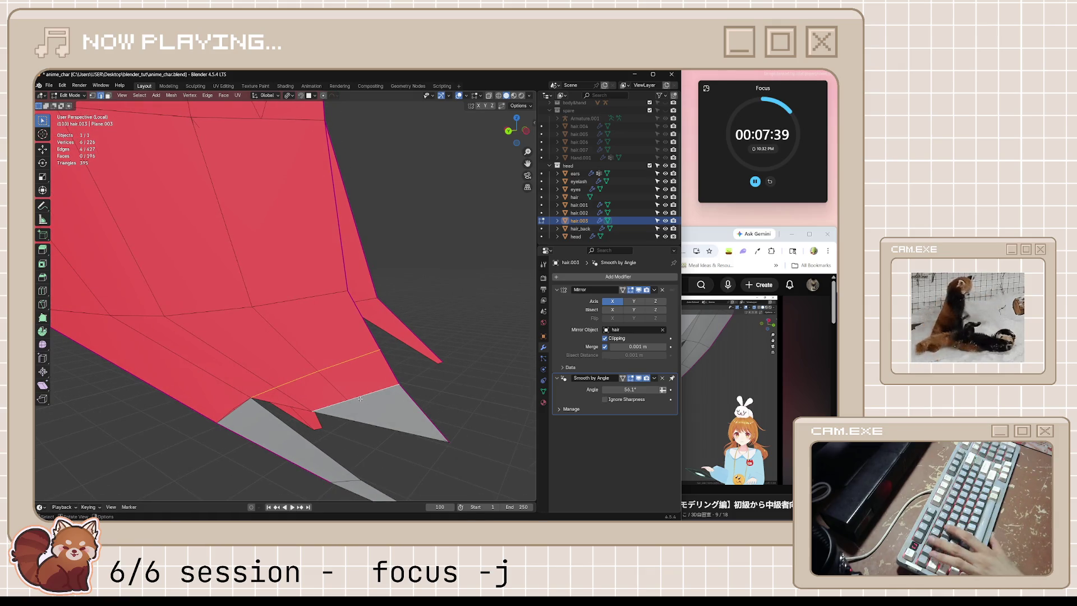
mouse_move(360, 398)
middle_mouse_down()
mouse_move(420, 425)
mouse_move(361, 396)
middle_mouse_up()
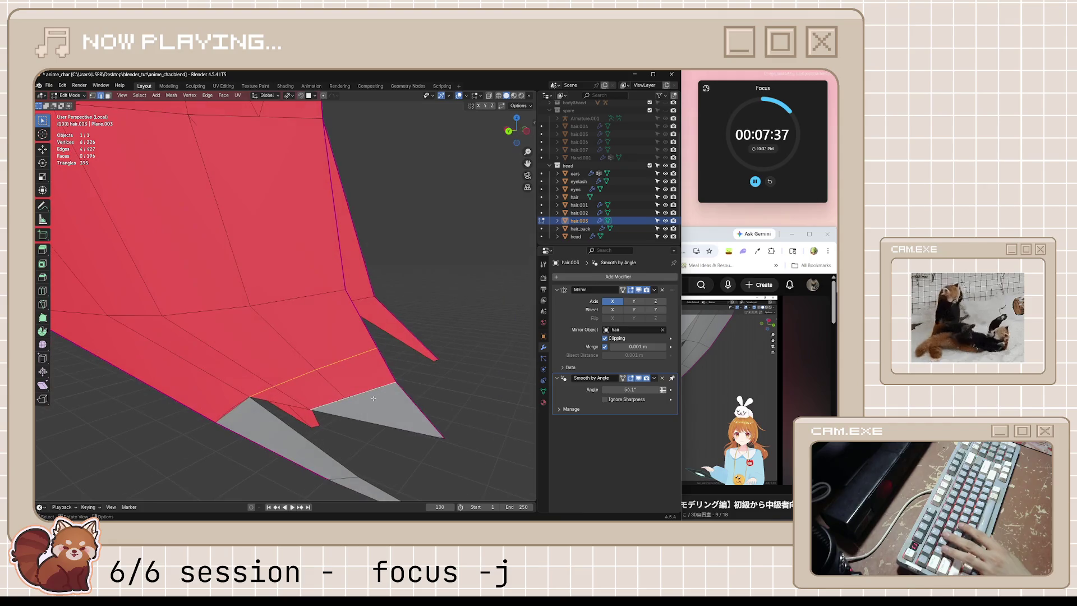
left_click(359, 397)
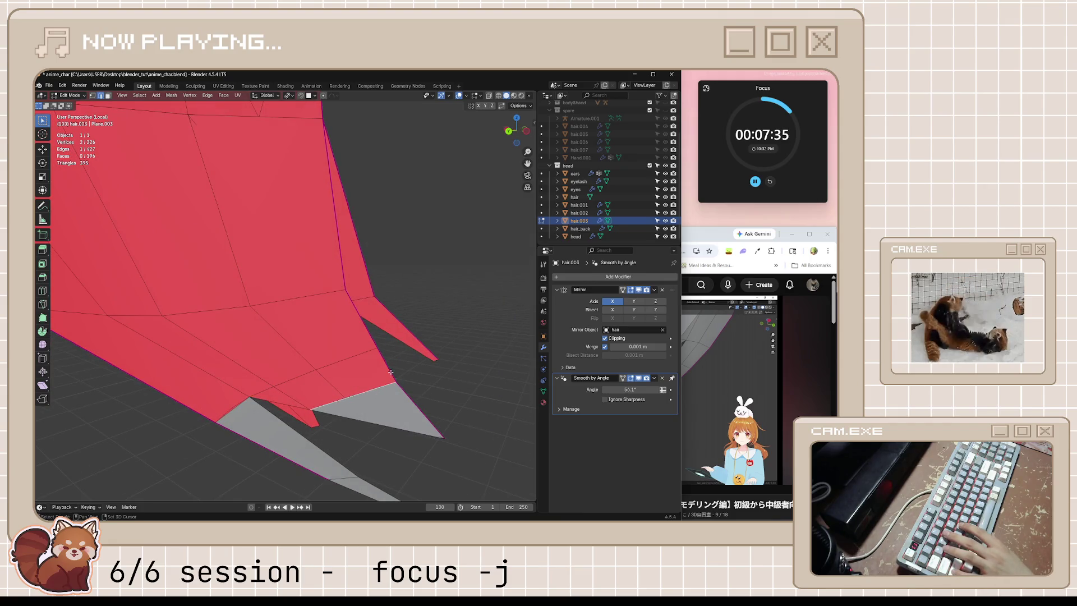
key("f")
mouse_move(359, 405)
middle_mouse_down()
mouse_move(414, 345)
mouse_move(258, 342)
mouse_move(302, 341)
mouse_move(342, 307)
mouse_move(393, 409)
mouse_move(378, 409)
mouse_move(435, 408)
middle_mouse_up()
key("Tab")
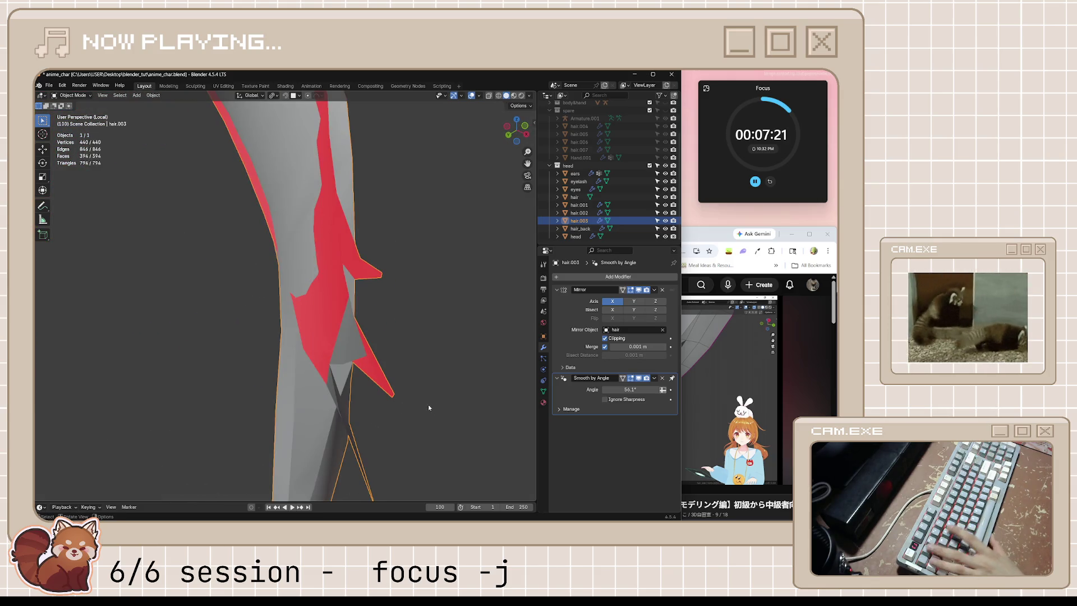
- Fill a face between the selected vertices at the pointed strand tip
key("Tab")
scroll(428, 405, "up", 2)
left_click(425, 422)
middle_click_drag(425, 421, 439, 406)
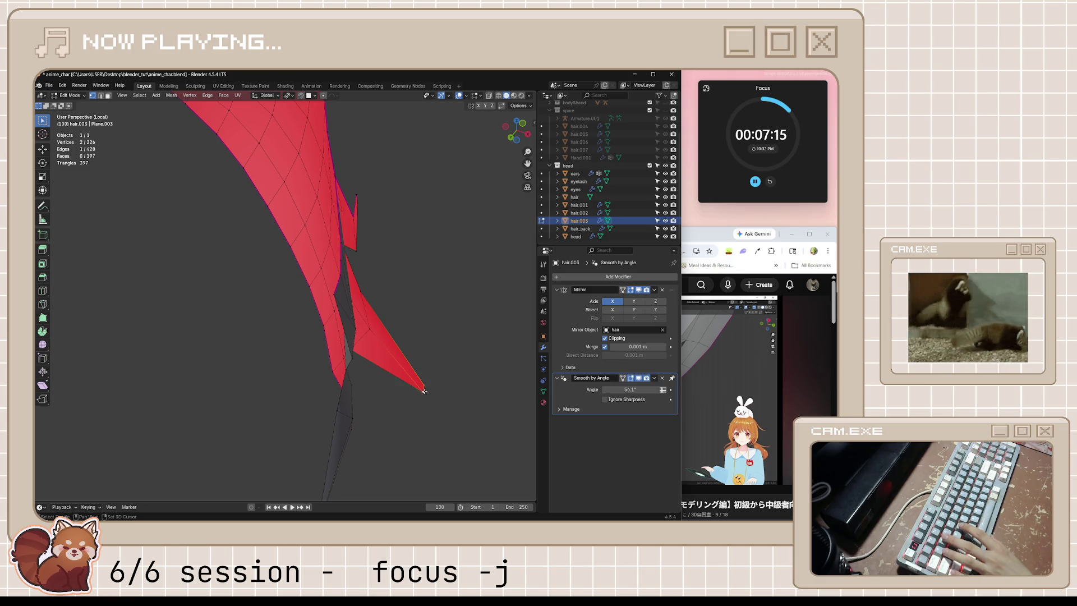
mouse_move(362, 313)
middle_mouse_down()
mouse_move(404, 361)
mouse_move(355, 389)
mouse_move(430, 359)
mouse_move(423, 379)
mouse_move(428, 368)
middle_mouse_up()
key("f")
- Save anime_char.blend and switch to the tutorial browser window
scroll(422, 354, "up", 5)
key("ctrl+s")
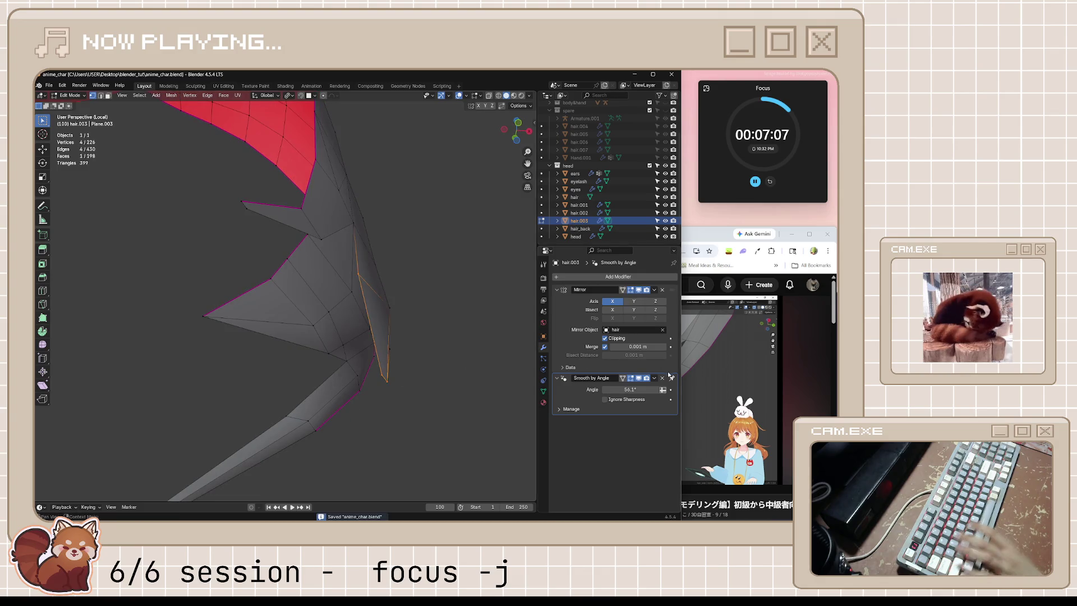
left_click(705, 377)
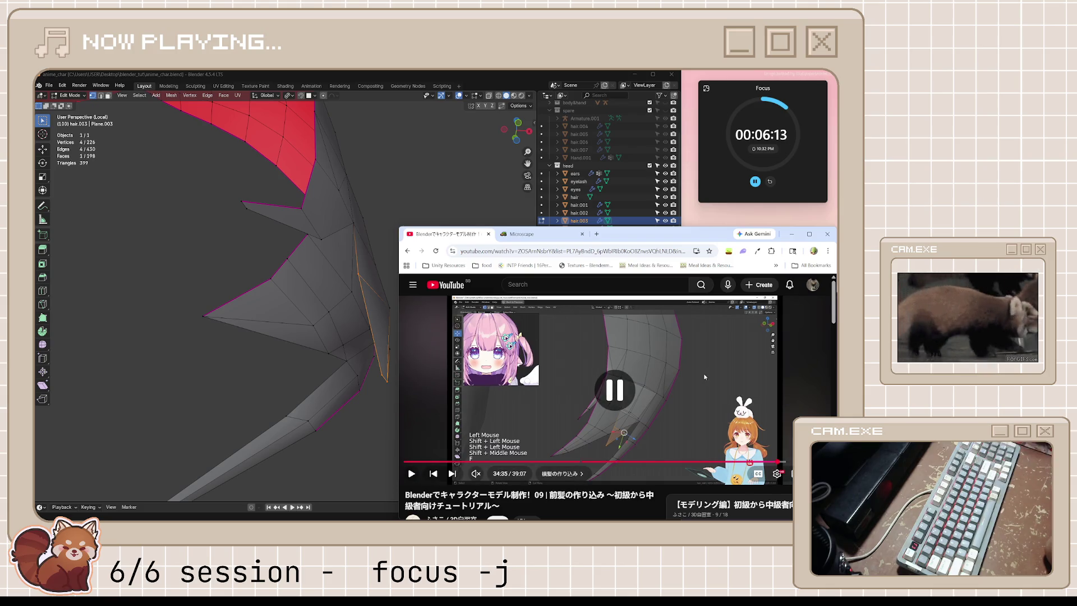
- Return Blender to the front after watching the tutorial up to 34:35
left_click(535, 87)
- Select an edge and tip vertices across the thin gap between the pointed grey strand tips
mouse_move(477, 236)
middle_mouse_down()
mouse_move(452, 250)
mouse_move(493, 233)
mouse_move(481, 240)
middle_mouse_up()
key("2")
left_click(403, 305)
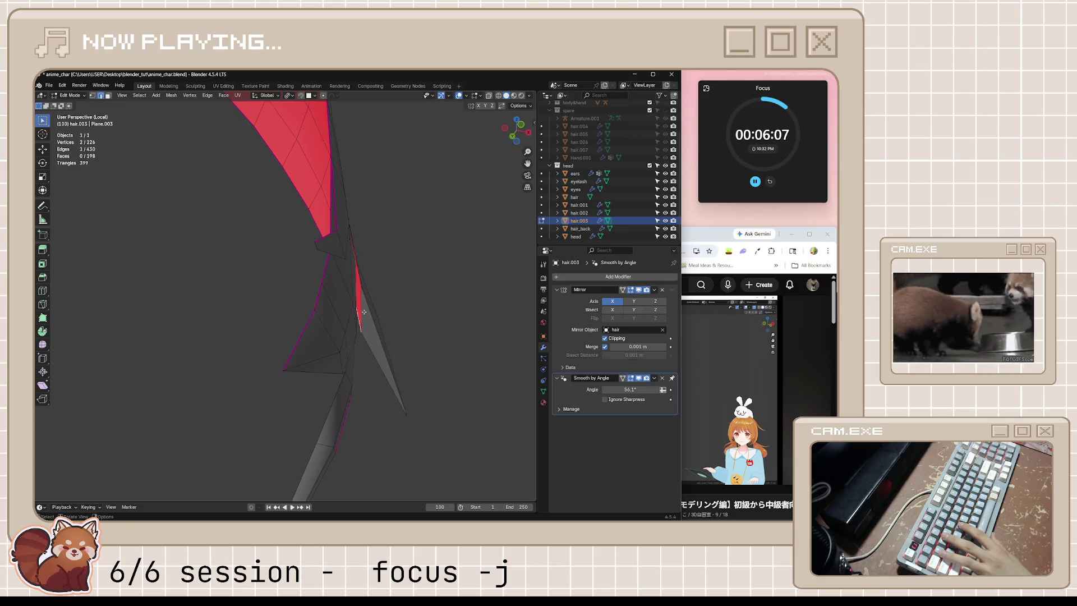
middle_click_drag(362, 310, 388, 283)
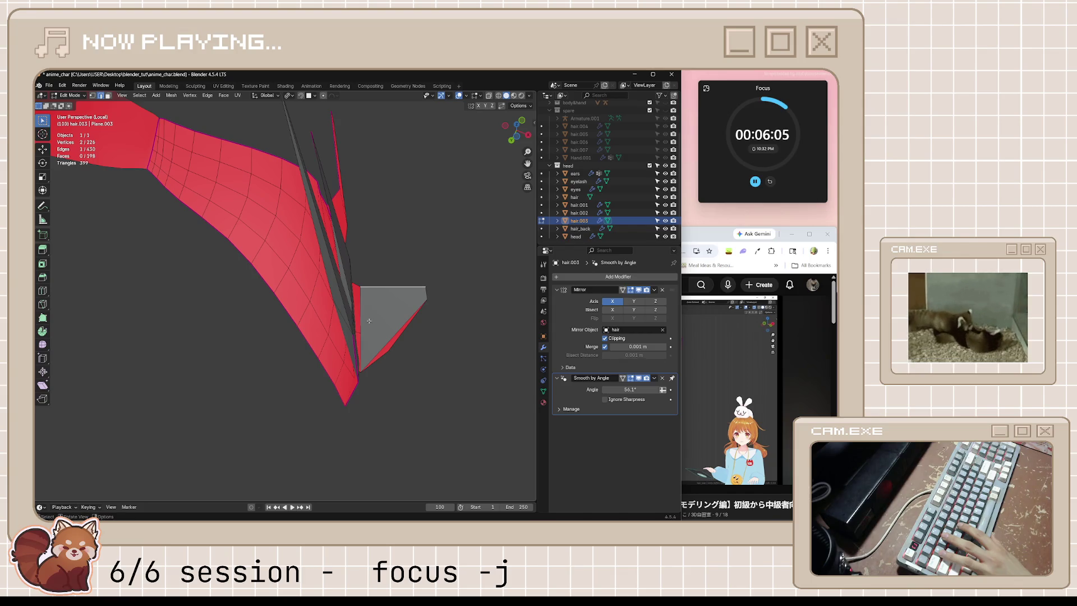
mouse_move(403, 325)
middle_mouse_down()
mouse_move(402, 368)
mouse_move(385, 329)
mouse_move(325, 336)
mouse_move(266, 326)
mouse_move(224, 343)
mouse_move(251, 355)
mouse_move(393, 334)
mouse_move(375, 299)
mouse_move(369, 326)
mouse_move(416, 360)
mouse_move(320, 361)
mouse_move(304, 388)
middle_mouse_up()
left_click(352, 275, "shift")
key("ctrl+z")
mouse_move(288, 259)
middle_mouse_down()
mouse_move(264, 270)
mouse_move(337, 314)
mouse_move(301, 294)
mouse_move(356, 313)
mouse_move(267, 320)
mouse_move(277, 321)
middle_mouse_up()
left_click(345, 318)
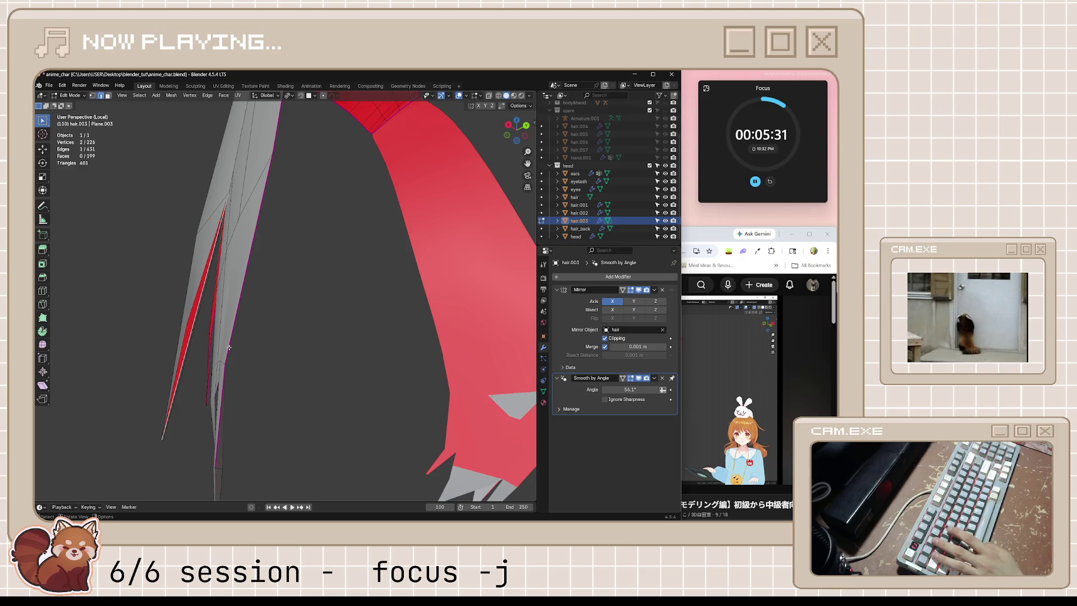
middle_click_drag(235, 353, 242, 355)
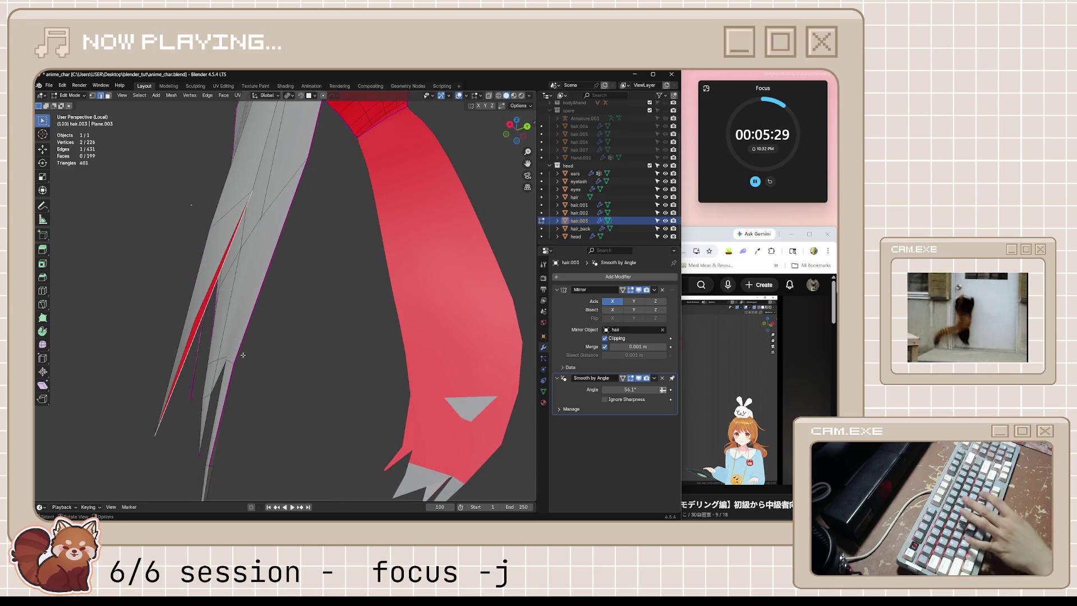
- Subdivide the tip edge, fatten the selected tip vertex outward, and save
right_click(239, 373)
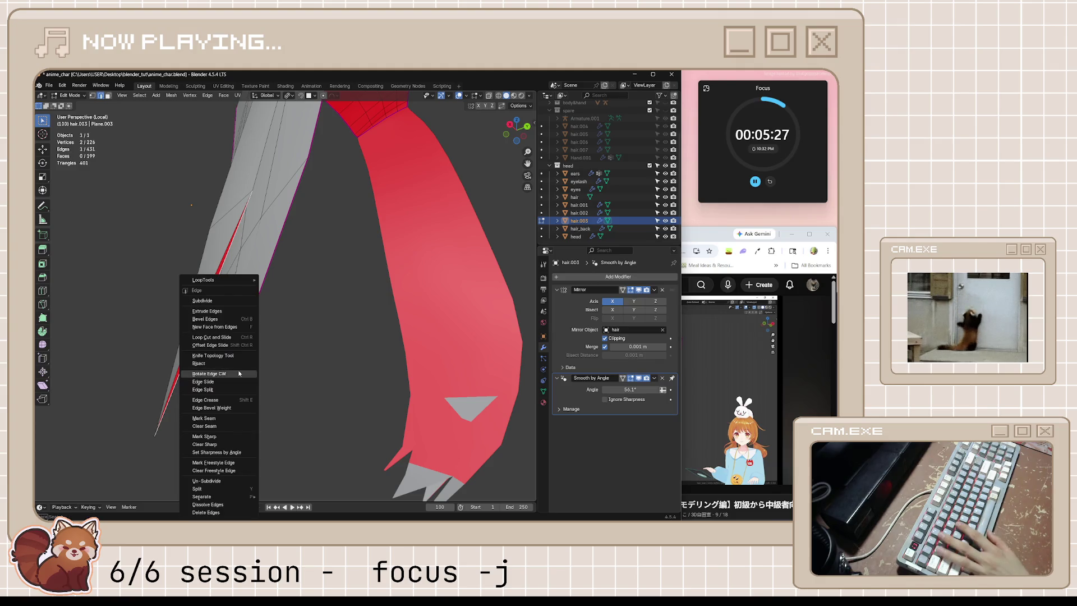
left_click(223, 298)
middle_click_drag(223, 298, 220, 302)
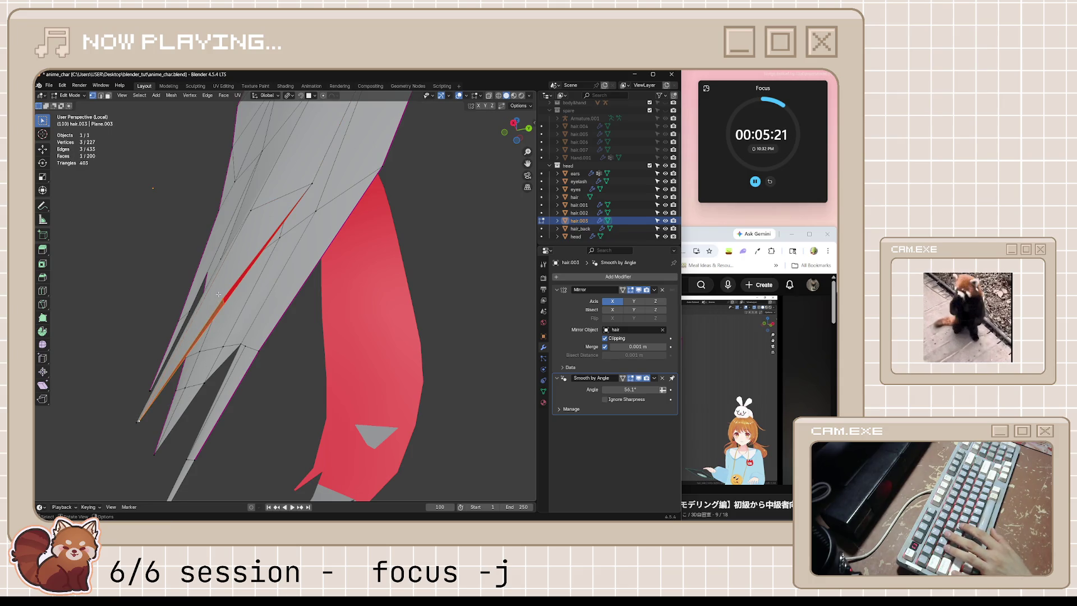
middle_click_drag(253, 322, 267, 302)
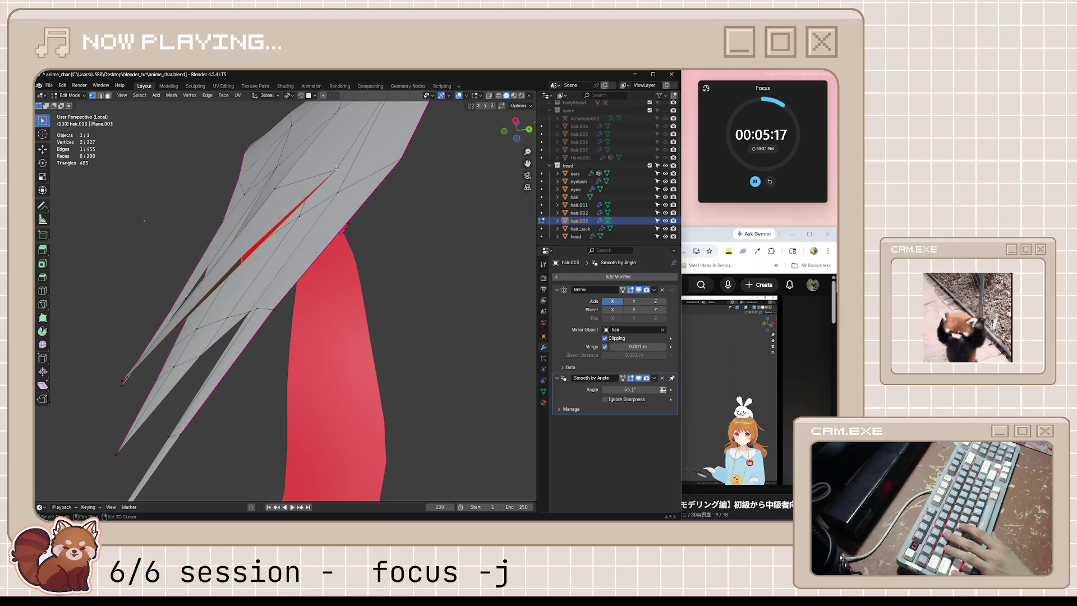
mouse_move(386, 297)
middle_mouse_down()
mouse_move(324, 293)
mouse_move(344, 305)
mouse_move(377, 365)
mouse_move(322, 307)
mouse_move(207, 354)
mouse_move(205, 334)
mouse_move(239, 324)
middle_mouse_up()
left_click(188, 339)
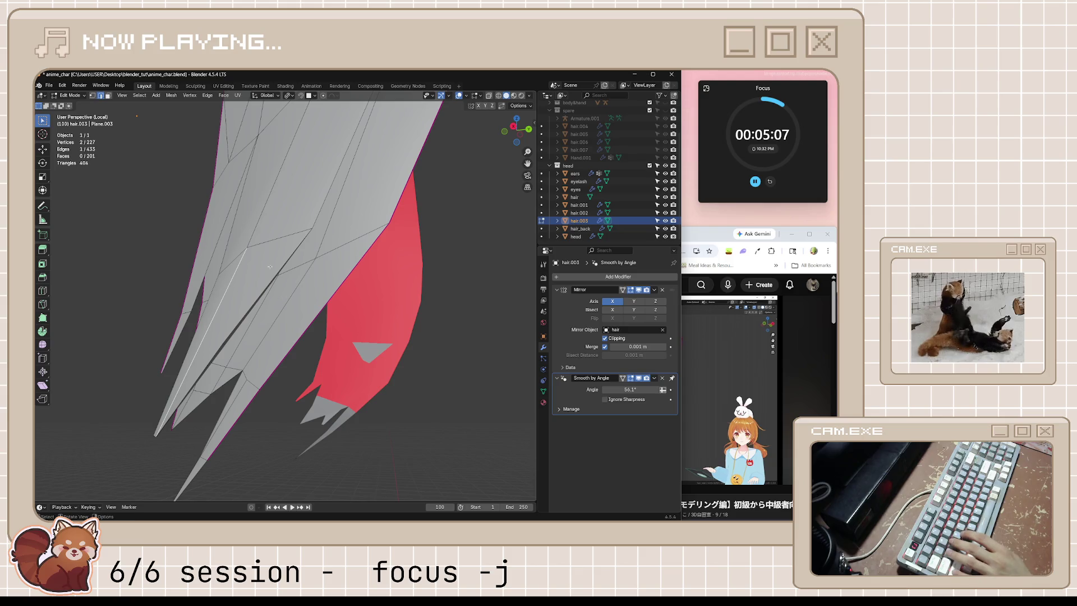
mouse_move(262, 233)
middle_mouse_down()
mouse_move(313, 300)
mouse_move(299, 293)
mouse_move(437, 331)
mouse_move(456, 326)
mouse_move(454, 363)
mouse_move(480, 337)
middle_mouse_up()
key("alt+s")
left_click(313, 291)
key("ctrl+s")
- Fill the remaining gap at the strand tip with new faces from two selected vertices
left_click(284, 382, "shift")
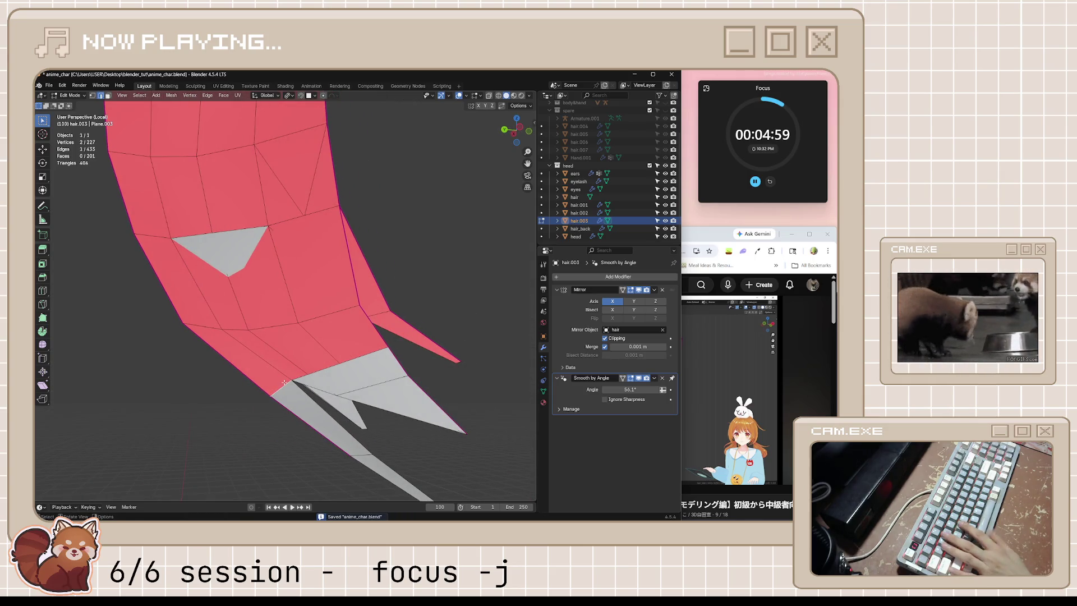
mouse_move(312, 371)
middle_mouse_down()
mouse_move(310, 409)
mouse_move(258, 440)
mouse_move(230, 437)
mouse_move(289, 425)
mouse_move(254, 428)
middle_mouse_up()
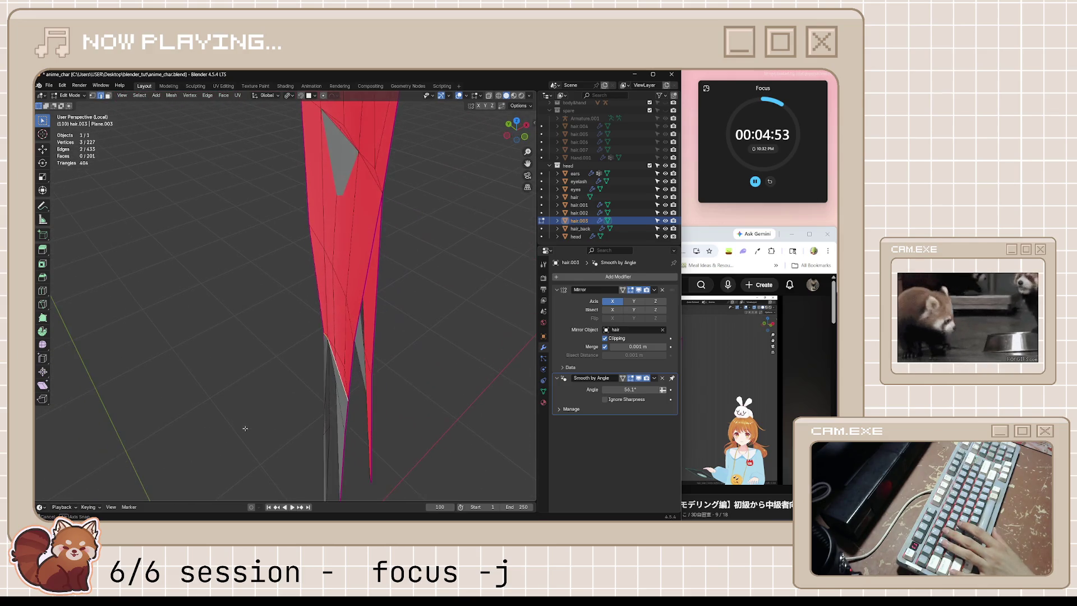
scroll(336, 355, "up", 3)
key("f")
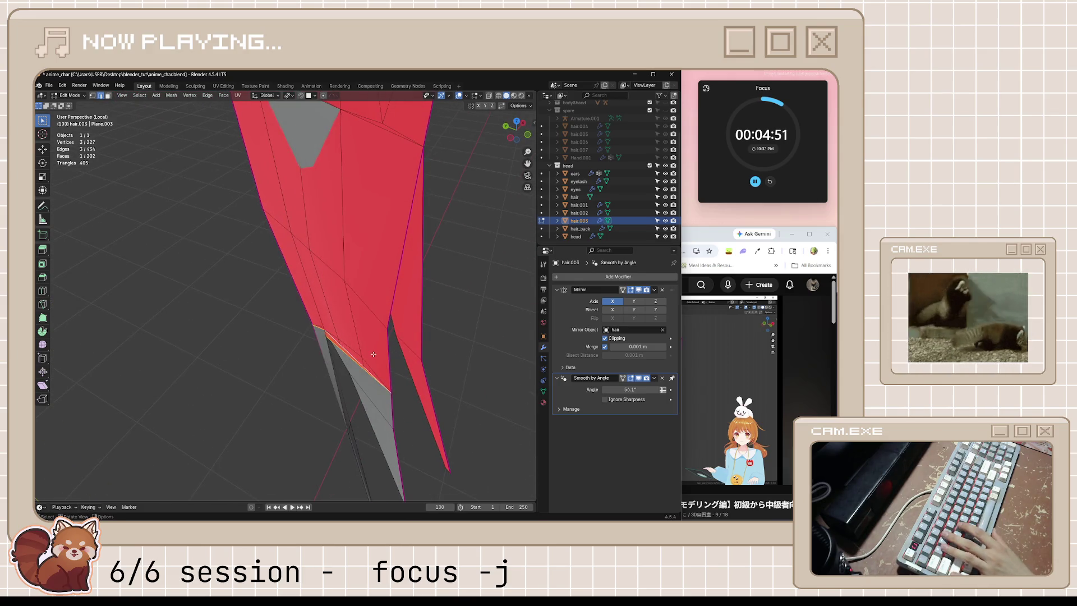
middle_click_drag(373, 354, 417, 323, "shift")
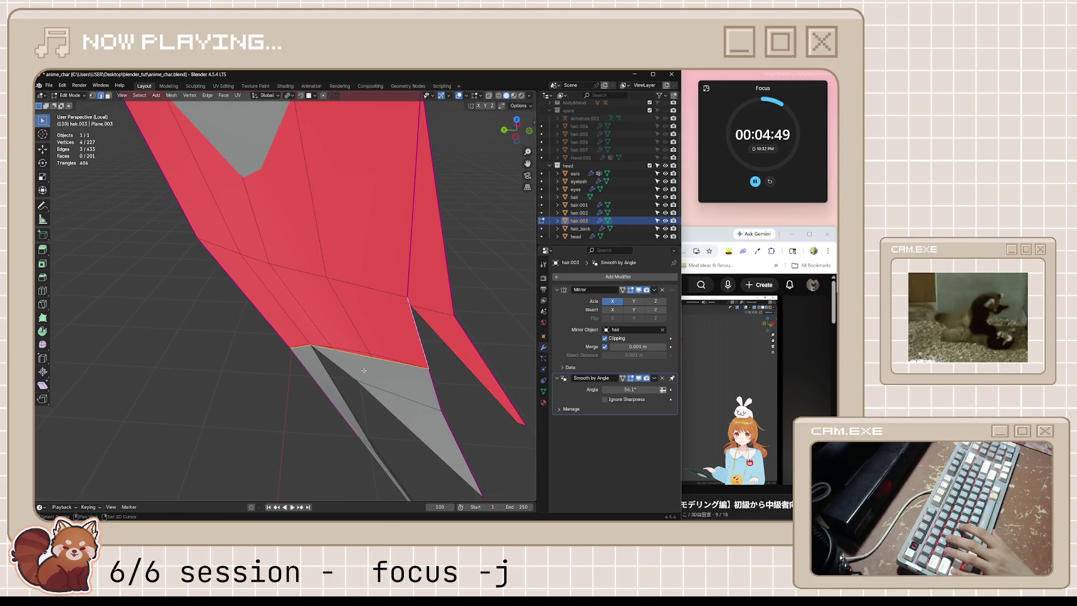
key("f")
mouse_move(453, 324)
middle_mouse_down()
mouse_move(401, 378)
mouse_move(373, 392)
mouse_move(366, 385)
mouse_move(421, 379)
mouse_move(387, 417)
mouse_move(364, 421)
mouse_move(395, 430)
middle_mouse_up()
scroll(399, 379, "down", 4)
mouse_move(364, 398)
middle_mouse_down()
mouse_move(365, 368)
mouse_move(319, 346)
mouse_move(362, 315)
middle_mouse_up()
mouse_move(397, 267)
middle_mouse_down()
mouse_move(387, 264)
mouse_move(427, 269)
mouse_move(372, 252)
mouse_move(385, 312)
middle_mouse_up()
- Move the tip faces, fatten them by 0.0074 m, and save anime_char.blend
key("g")
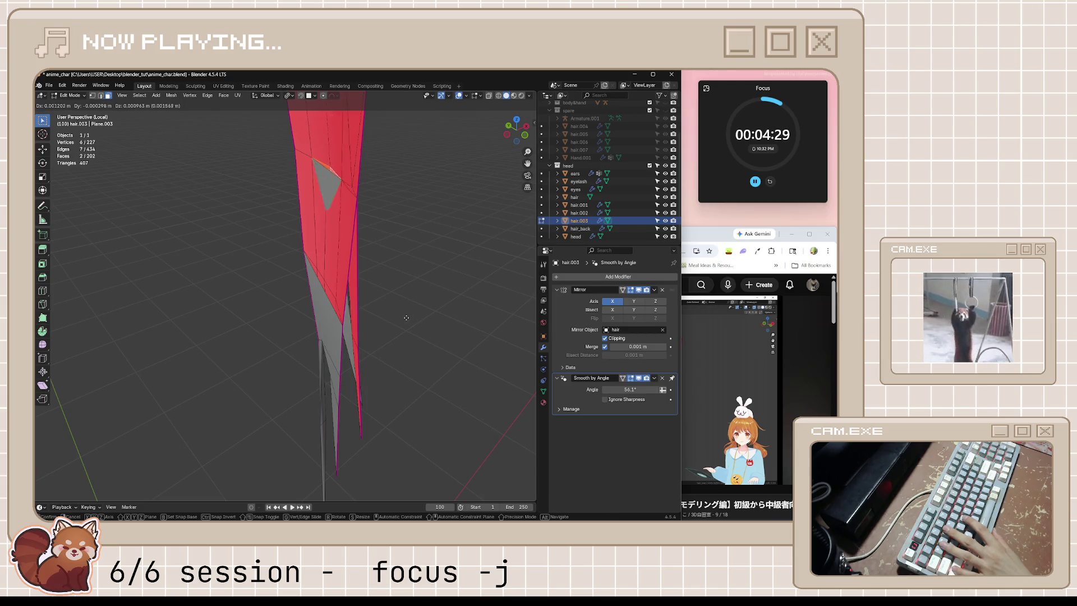
left_click(414, 316)
middle_click_drag(414, 316, 424, 304)
key("alt+s")
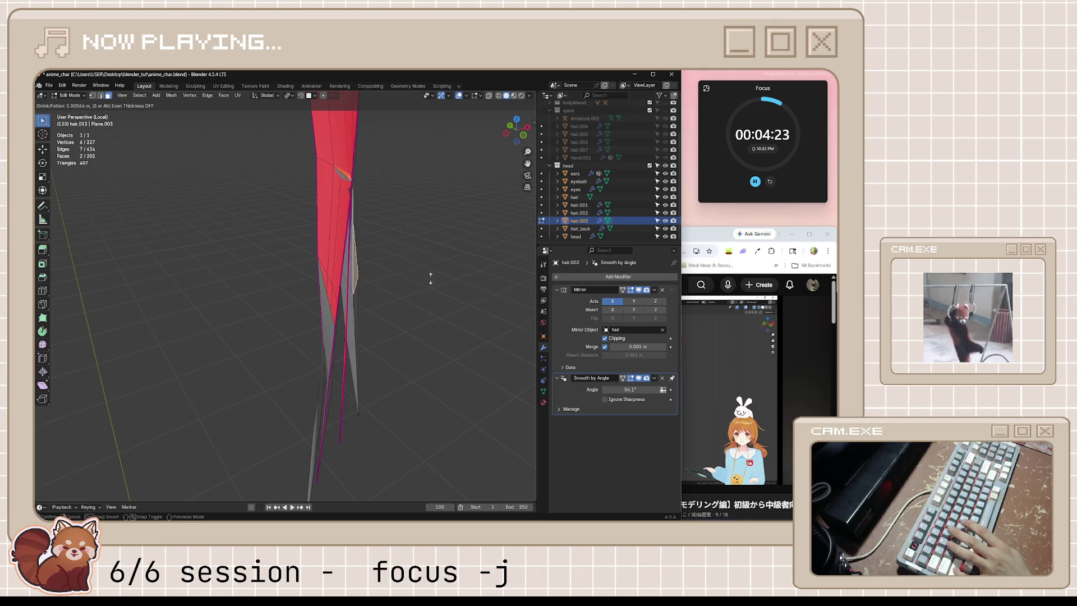
left_click(431, 273)
key("KP_Decimal")
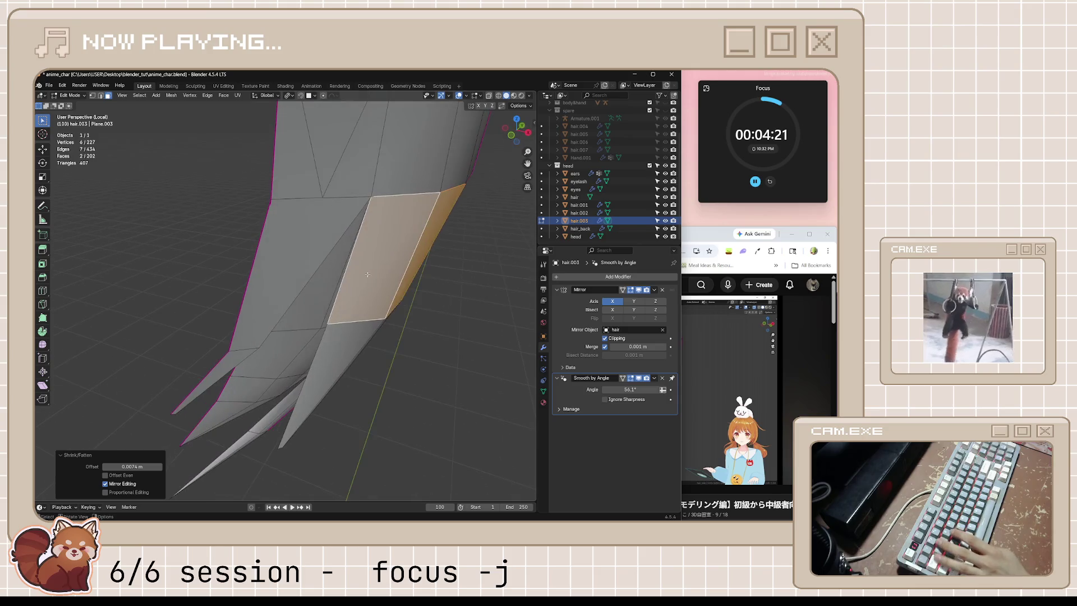
mouse_move(391, 324)
middle_mouse_down()
mouse_move(445, 293)
mouse_move(472, 310)
mouse_move(432, 306)
mouse_move(438, 283)
mouse_move(387, 305)
mouse_move(409, 295)
middle_mouse_up()
key("Tab")
key("Tab")
key("ctrl+s")
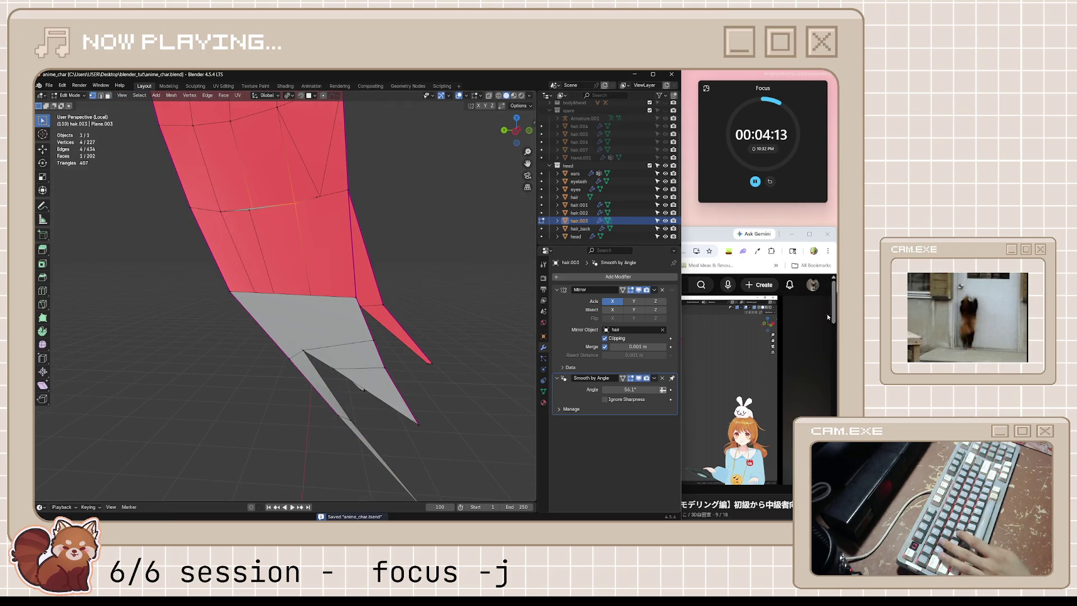
left_click(828, 317)
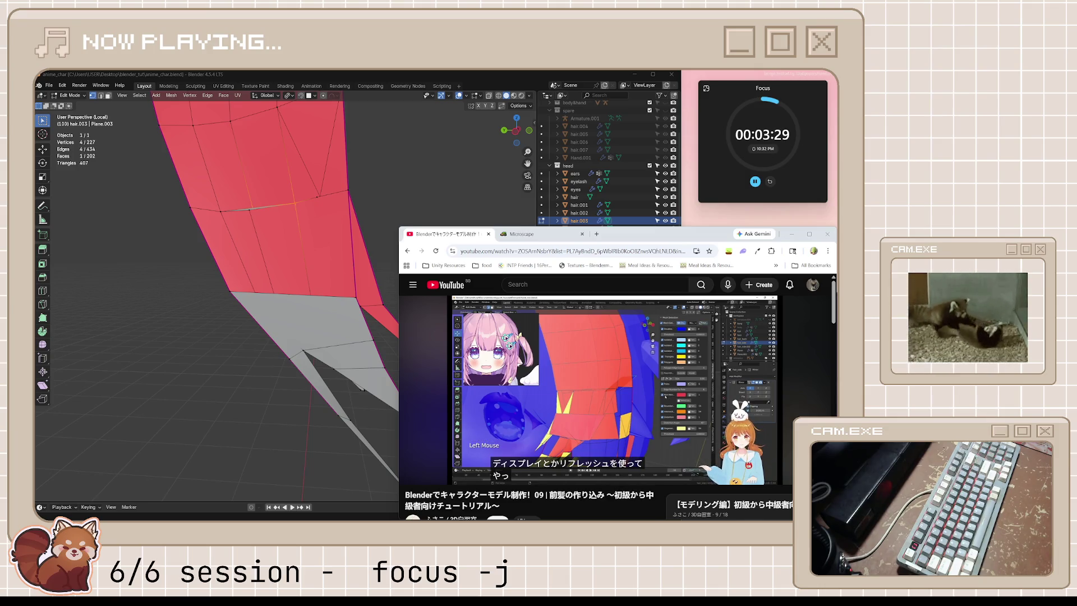
- Play the bangs tutorial on, pause it at 35:41, and return to Blender
left_click(512, 448)
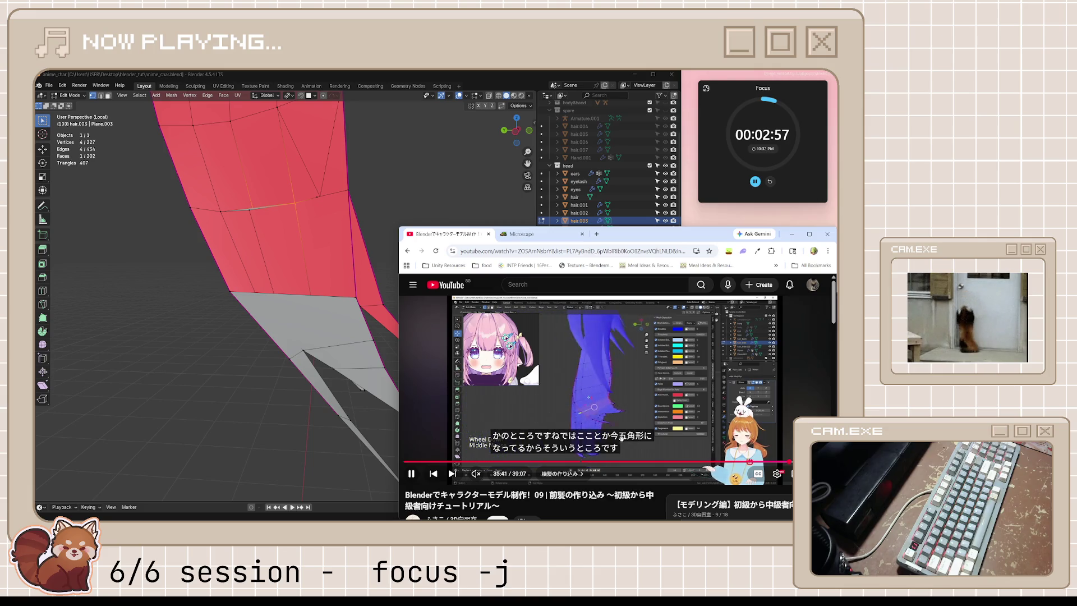
left_click(617, 384)
left_click(514, 79)
mouse_move(448, 264)
middle_mouse_down()
mouse_move(433, 260)
mouse_move(486, 270)
mouse_move(35, 292)
middle_mouse_up()
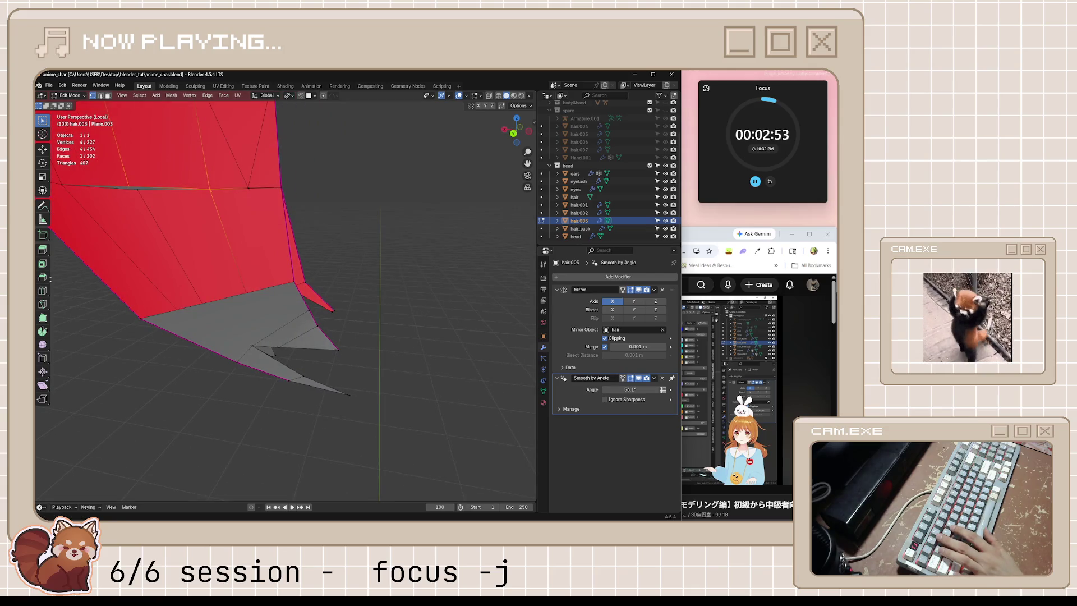
- Fill a quad face from vertices along the strand's lower boundary
mouse_move(125, 247)
middle_mouse_down()
mouse_move(130, 272)
mouse_move(333, 297)
middle_mouse_up()
scroll(336, 270, "up", 3)
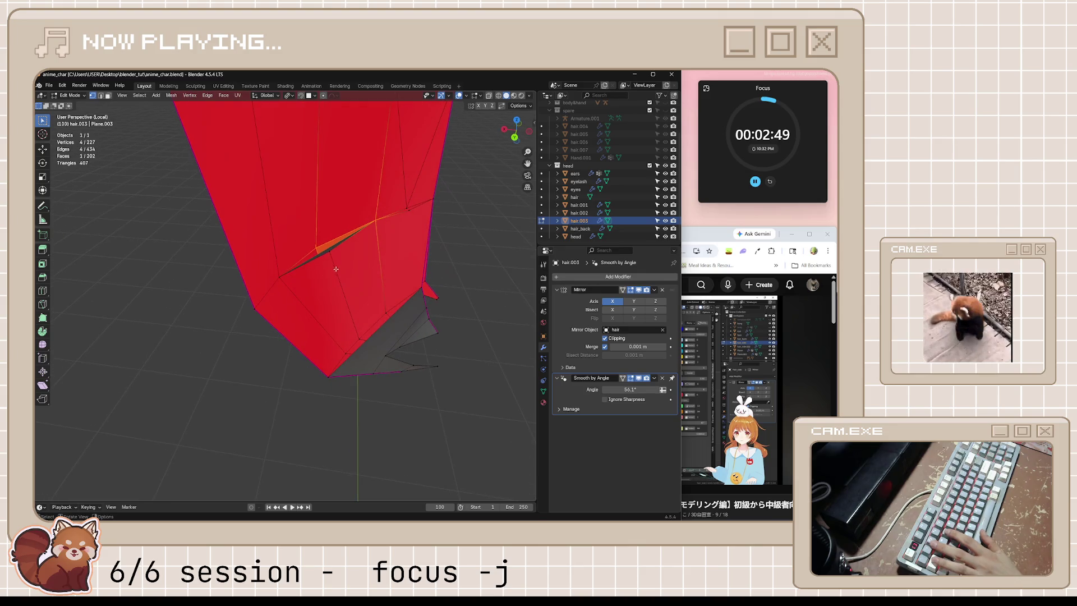
left_click(329, 253)
mouse_move(329, 253)
middle_mouse_down()
mouse_move(324, 261)
mouse_move(361, 287)
middle_mouse_up()
left_click(386, 336, "alt")
middle_click_drag(386, 336, 228, 371)
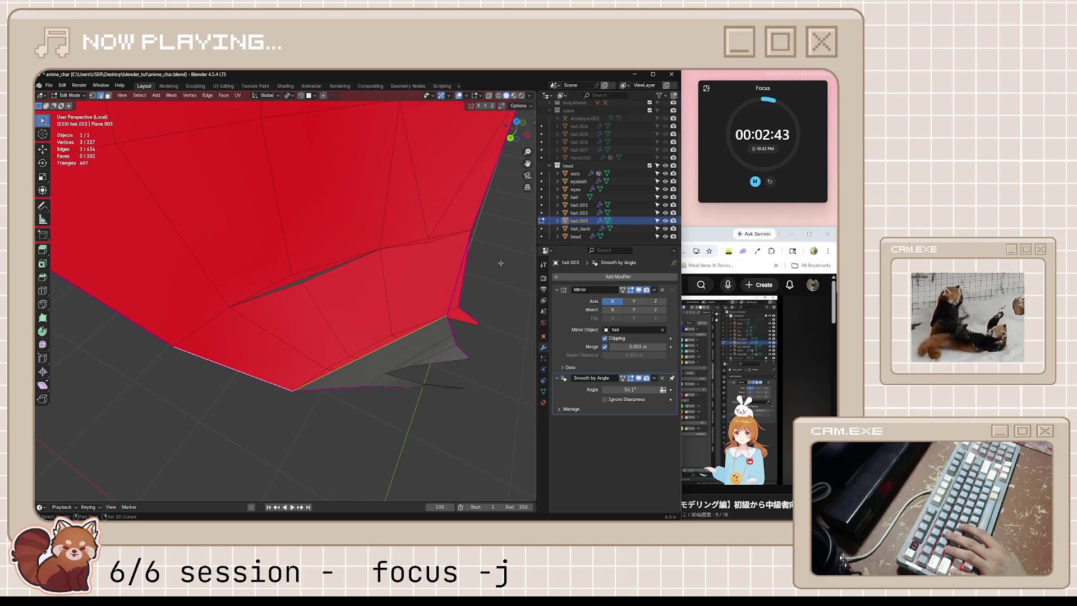
left_click(460, 274, "shift")
key("f")
middle_click_drag(460, 274, 469, 278)
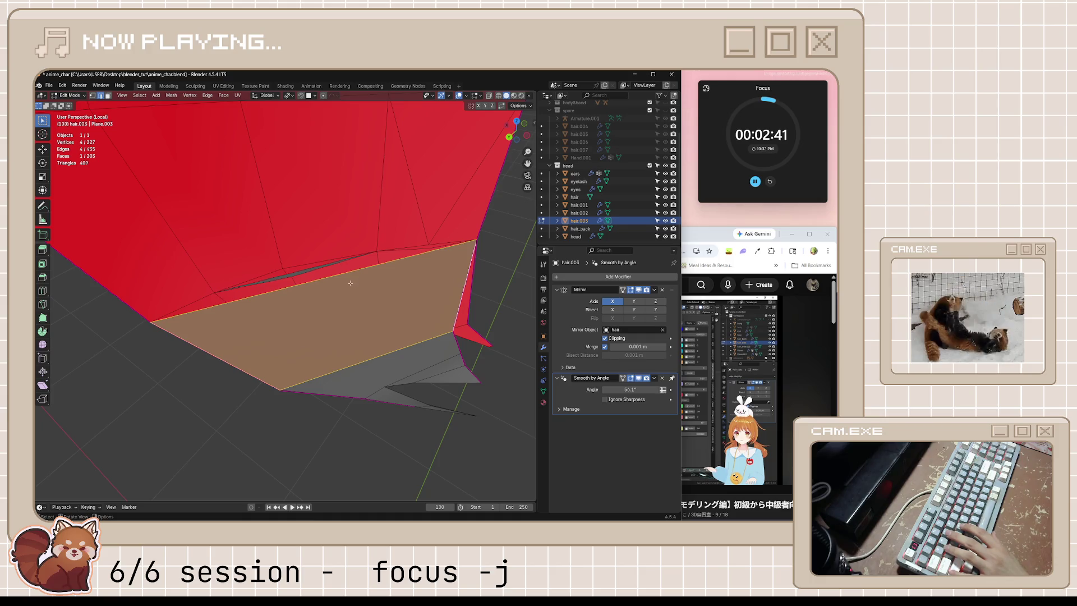
- Fill the remaining red gaps along the strand with repeated faces between boundary edges
left_click(334, 278)
middle_click_drag(326, 286, 185, 275)
left_click(142, 272, "shift")
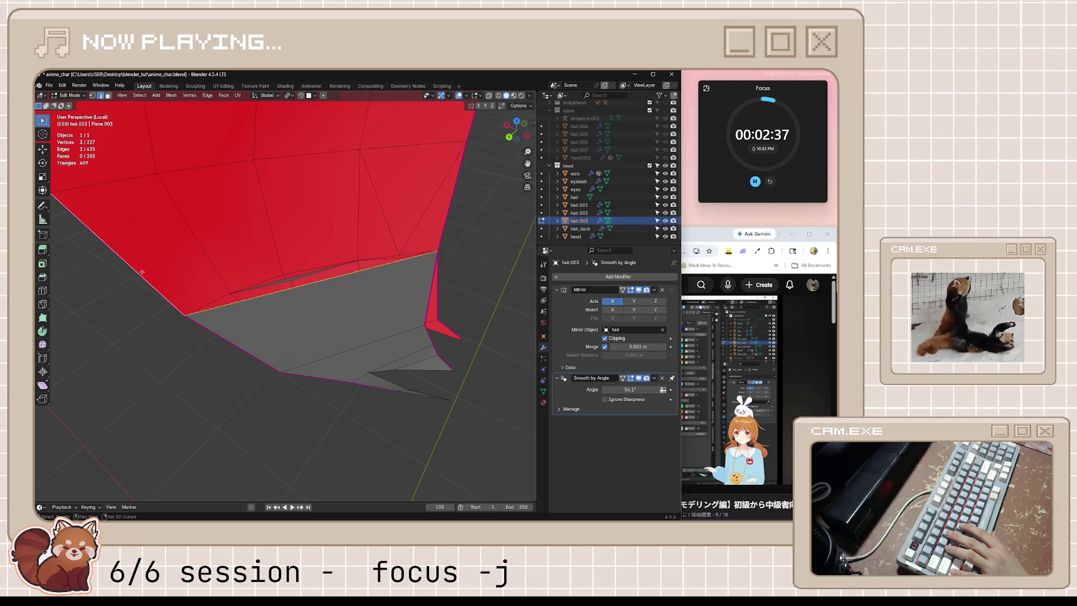
key("f")
mouse_move(441, 246)
middle_mouse_down()
mouse_move(359, 248)
mouse_move(424, 246)
mouse_move(403, 180)
mouse_move(377, 176)
mouse_move(330, 218)
middle_mouse_up()
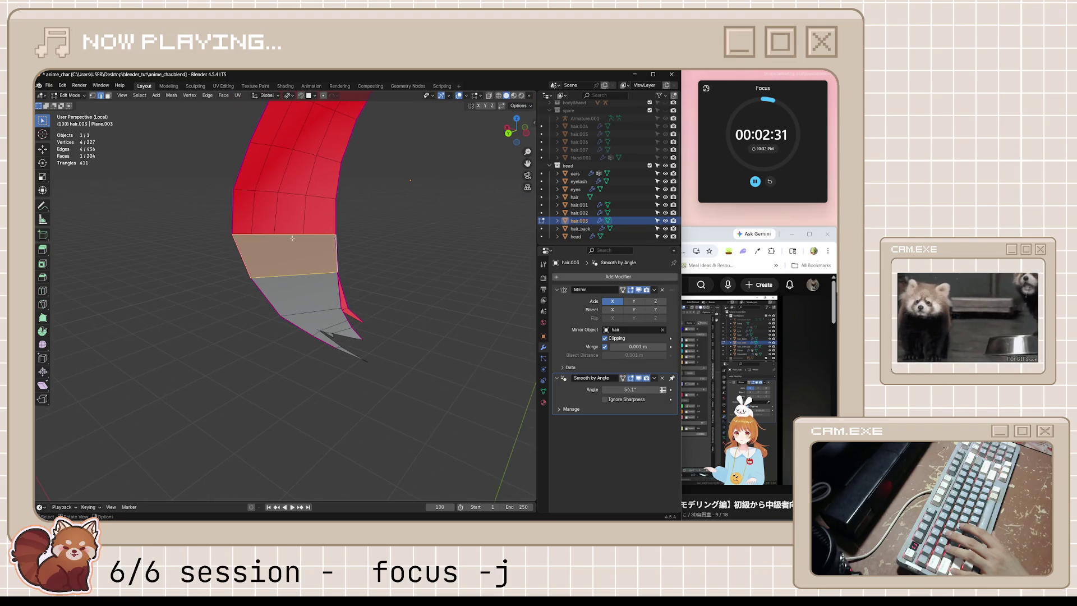
key("f")
key("f")
key("f")
scroll(395, 240, "down", 3)
key("f")
key("f")
mouse_move(397, 241)
middle_mouse_down()
mouse_move(450, 193)
mouse_move(368, 315)
middle_mouse_up()
key("f")
key("f")
- Inspect the now solid grey strand and switch from vertex to edge select mode
scroll(432, 327, "up", 4)
mouse_move(432, 327)
middle_mouse_down()
mouse_move(291, 317)
mouse_move(311, 335)
middle_mouse_up()
key("1")
scroll(303, 345, "up", 5)
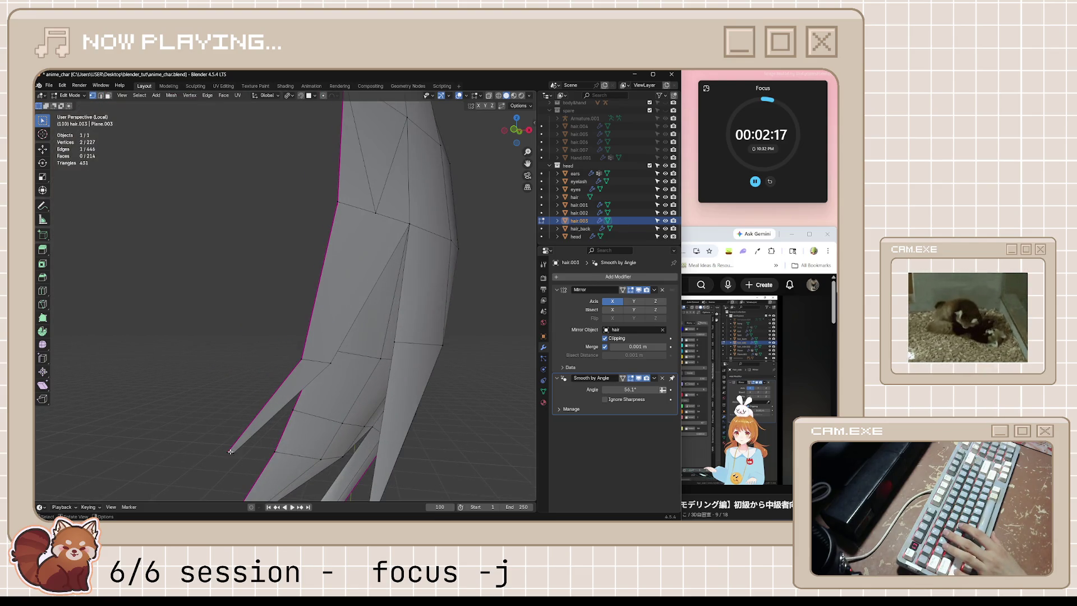
key("2")
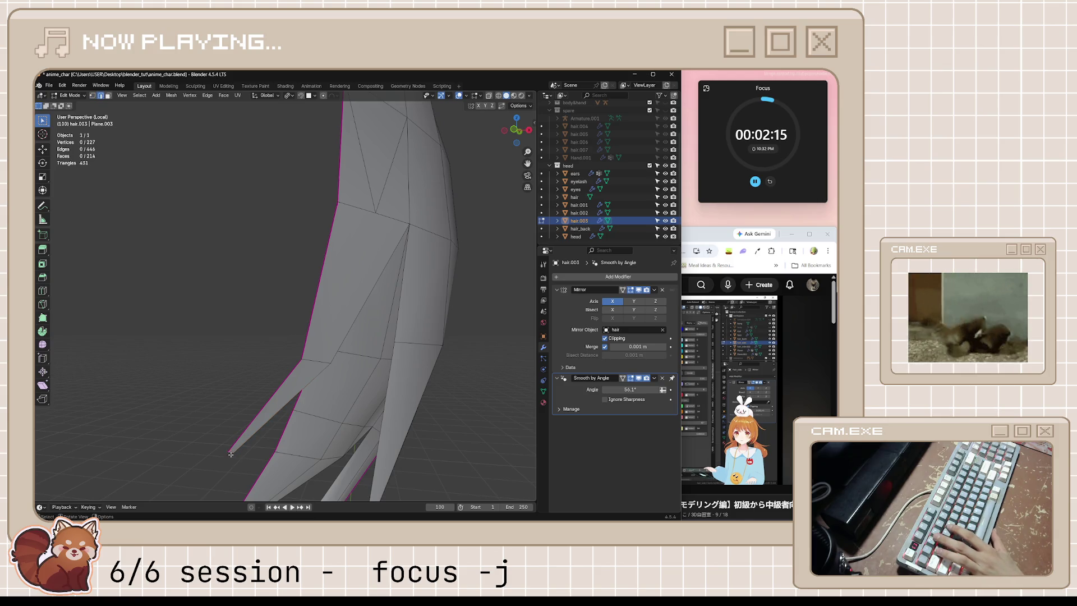
- Try subdividing the thin spike face beside the strand, then undo the subdivision
left_click(384, 216, "shift")
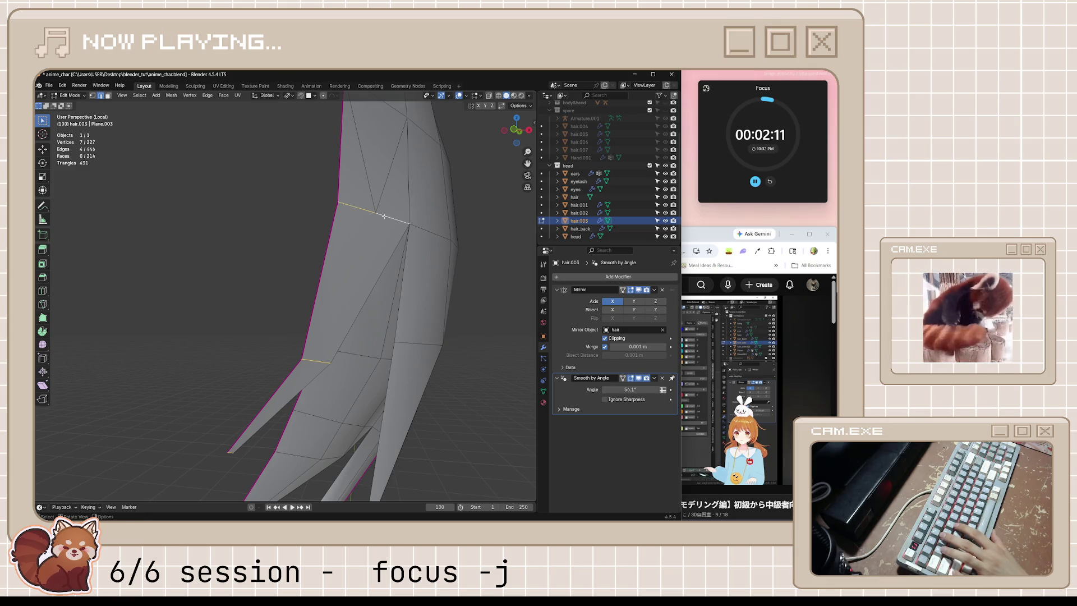
key("ctrl+z")
key("ctrl+z")
right_click(340, 274)
left_click(339, 266)
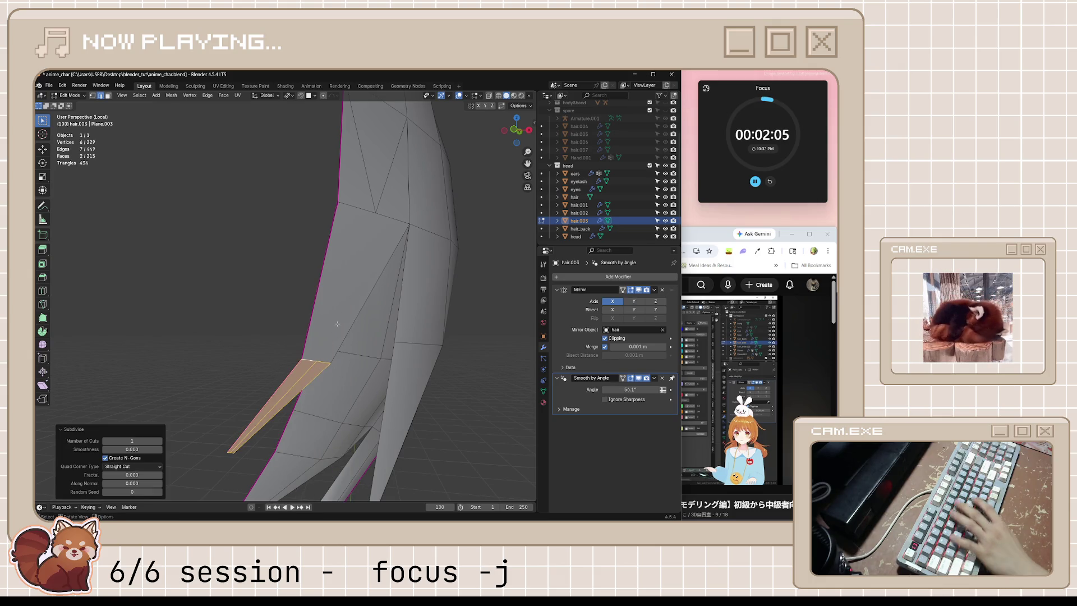
key("ctrl+z")
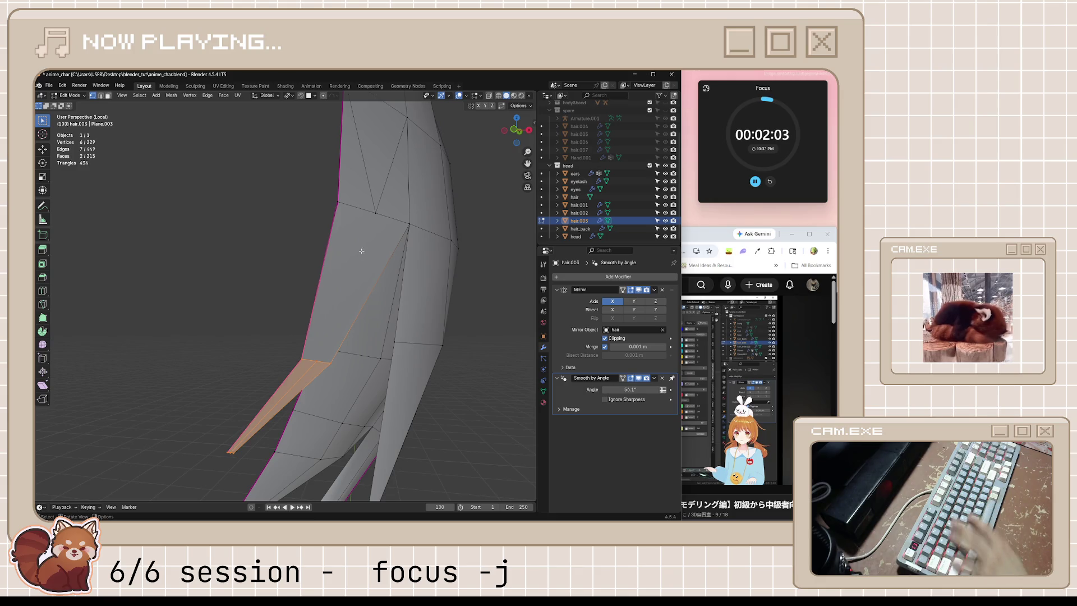
- Connect two strand vertices with an edge, fatten the tip edges, and fill the gap with a face
left_click(376, 213)
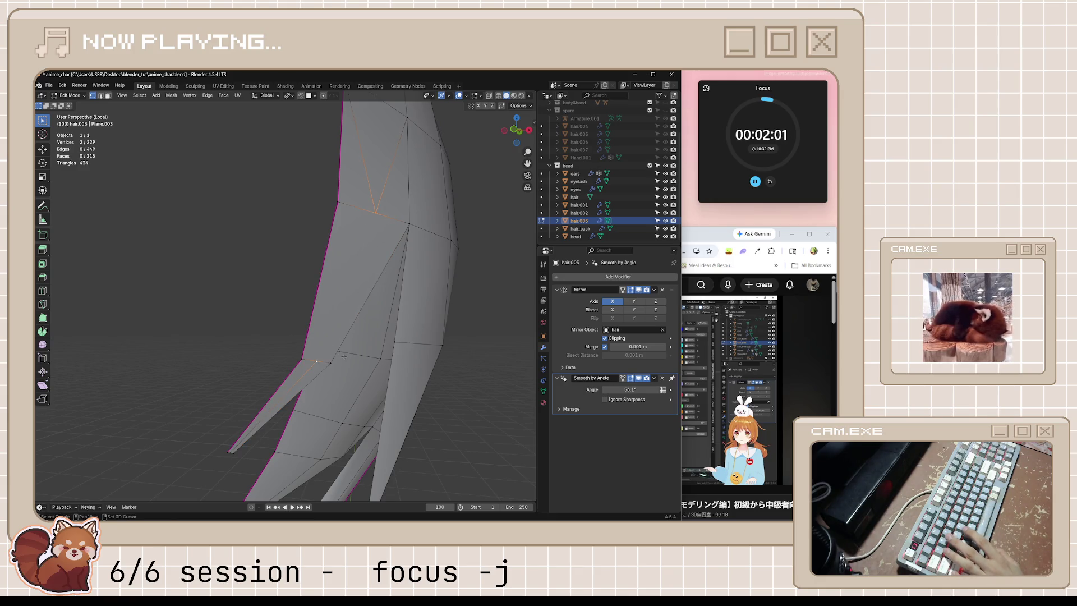
key("j")
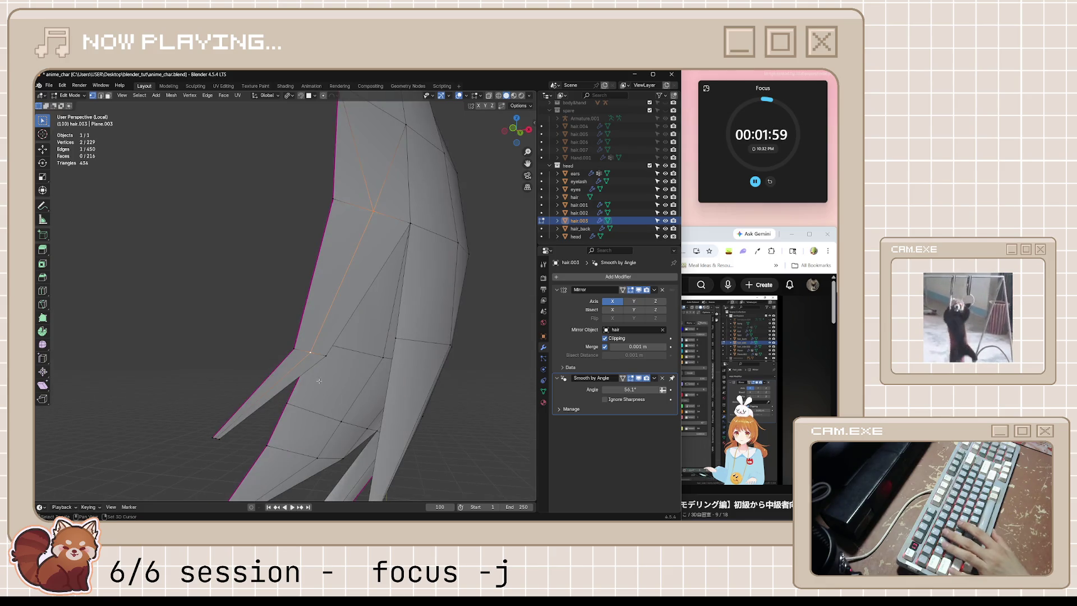
key("2")
left_click(289, 370, "shift")
mouse_move(289, 370)
middle_mouse_down()
mouse_move(400, 375)
mouse_move(392, 371)
mouse_move(437, 359)
mouse_move(424, 362)
mouse_move(401, 427)
mouse_move(420, 404)
mouse_move(374, 351)
mouse_move(406, 360)
middle_mouse_up()
key("alt+s")
left_click(384, 362)
key("f")
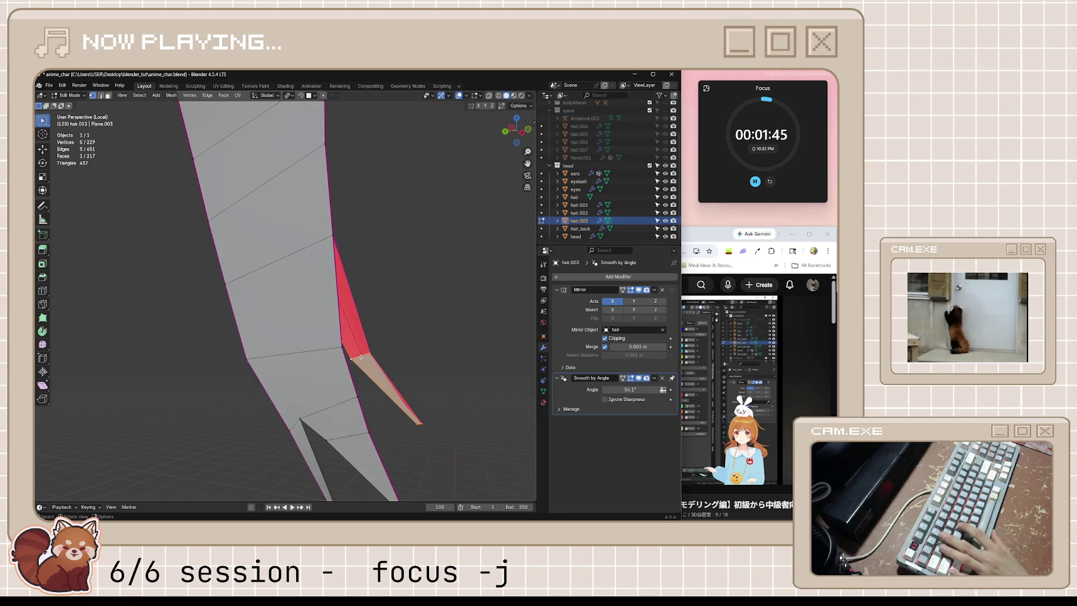
- Select several tip vertices, then undo the earlier filled faces back to one vertex
left_click(351, 360, "shift")
middle_click_drag(351, 360, 355, 325)
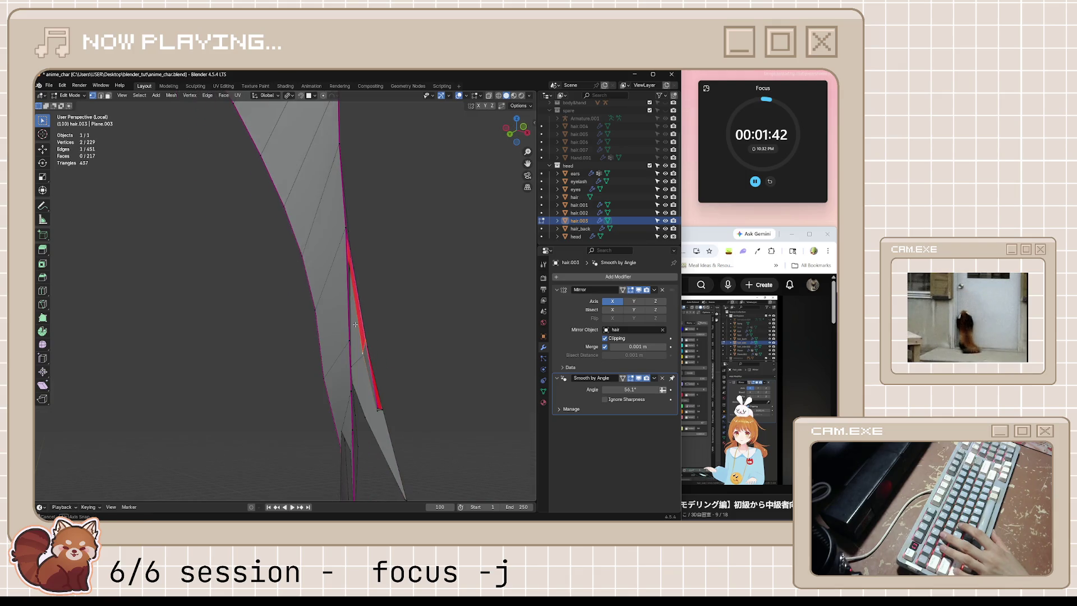
left_click(342, 230, "shift")
mouse_move(342, 230)
middle_mouse_down()
mouse_move(372, 260)
mouse_move(339, 251)
mouse_move(365, 233)
mouse_move(385, 243)
mouse_move(420, 393)
mouse_move(476, 409)
mouse_move(441, 450)
middle_mouse_up()
left_click(401, 482)
mouse_move(401, 483)
middle_mouse_down()
mouse_move(464, 414)
mouse_move(478, 415)
middle_mouse_up()
left_click(521, 431, "shift")
left_click(423, 344, "shift")
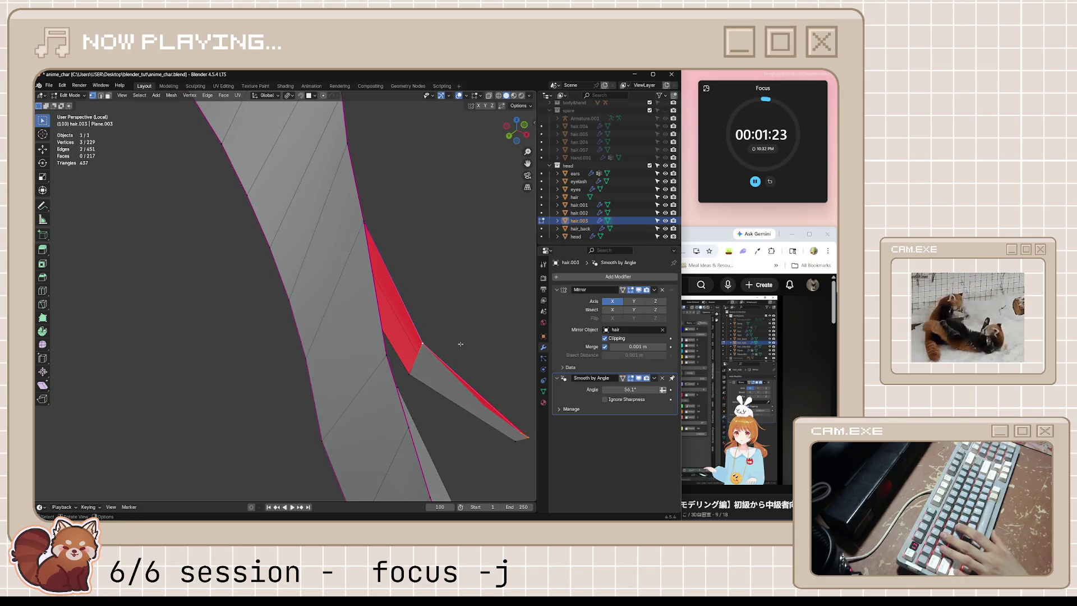
key("ctrl+z")
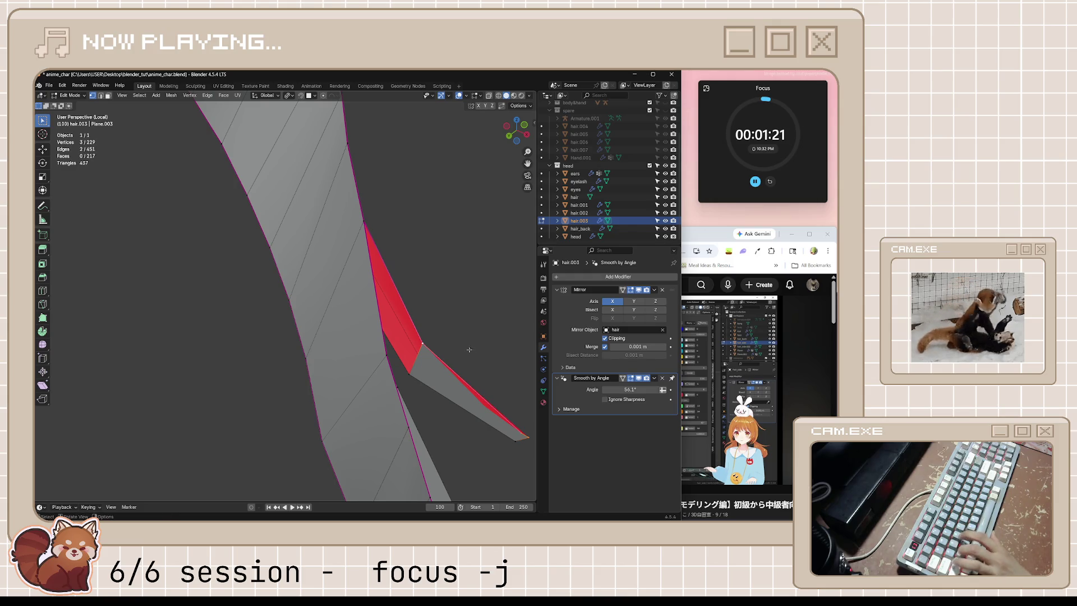
key("ctrl+z")
key("ctrl+z")
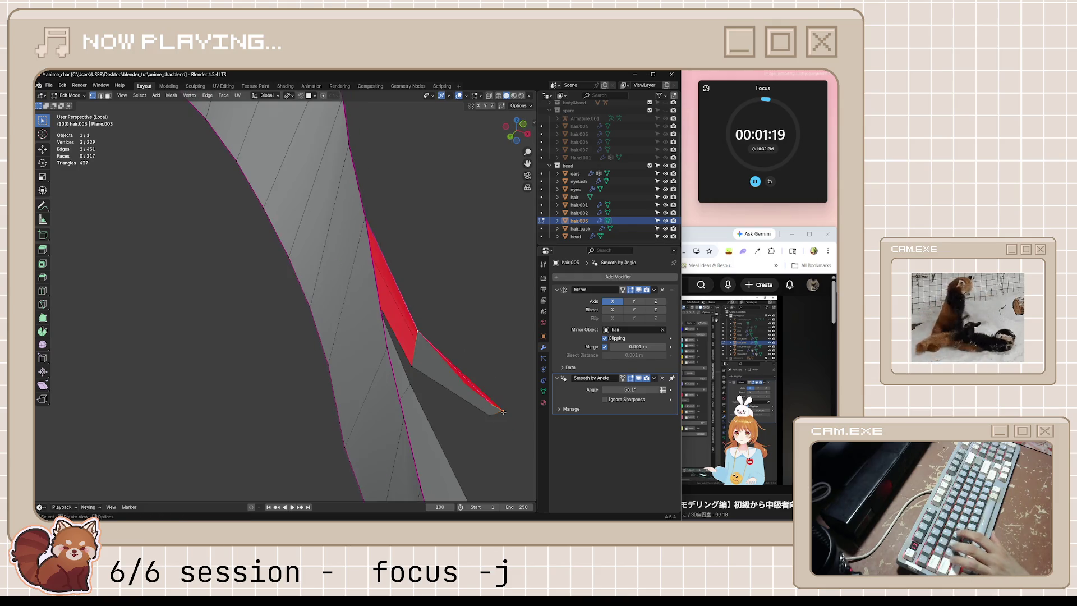
key("ctrl+z")
key("ctrl+z")
key("ctrl+z")
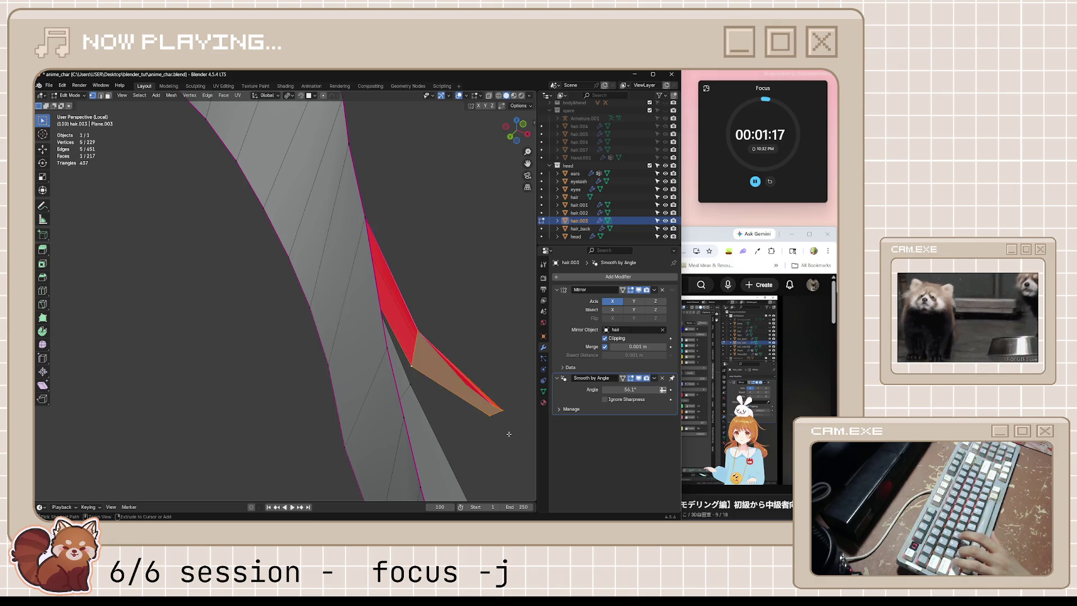
- Move the strand's tip vertex outward to form a point
mouse_move(509, 433)
middle_mouse_down()
mouse_move(466, 443)
mouse_move(491, 431)
mouse_move(476, 434)
middle_mouse_up()
left_click(481, 436)
key("g")
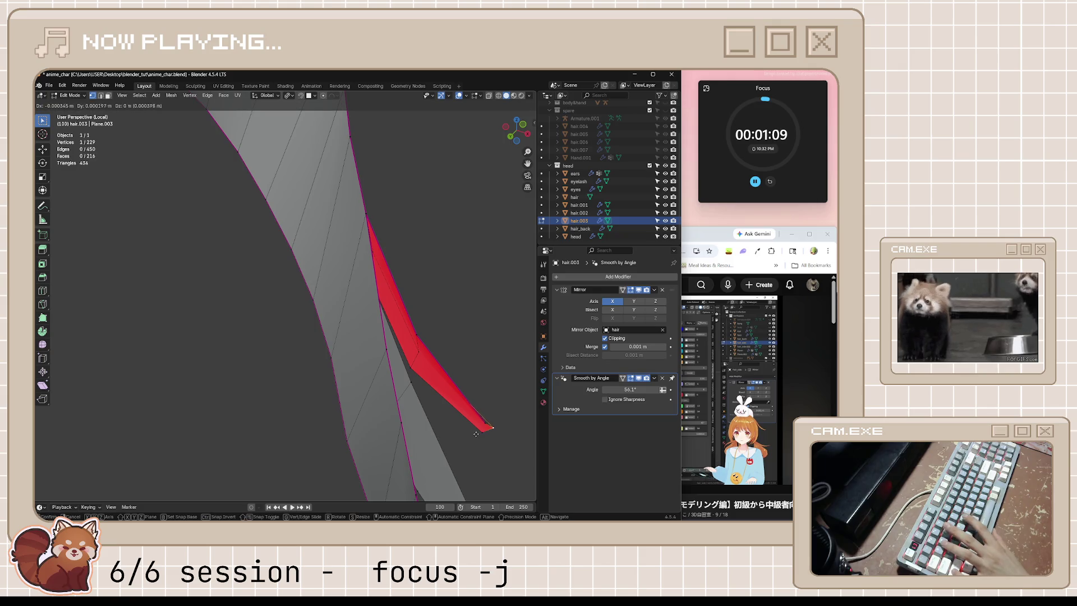
left_click(416, 433)
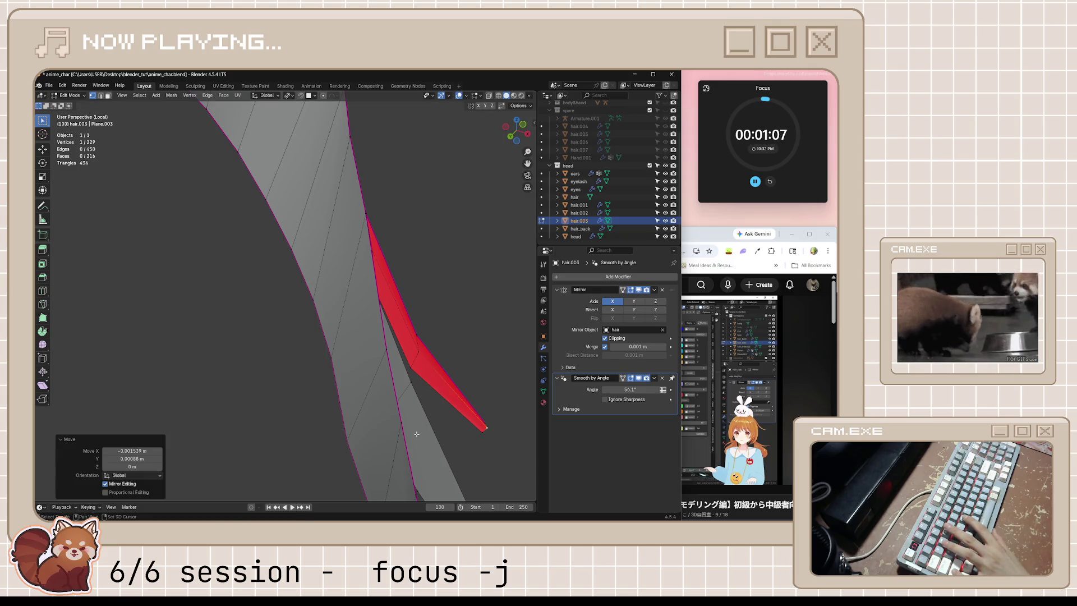
- Try filling a face between the tip vertices, then undo it
left_click(481, 432, "shift")
middle_click_drag(481, 432, 505, 443)
left_click(426, 341, "shift")
key("f")
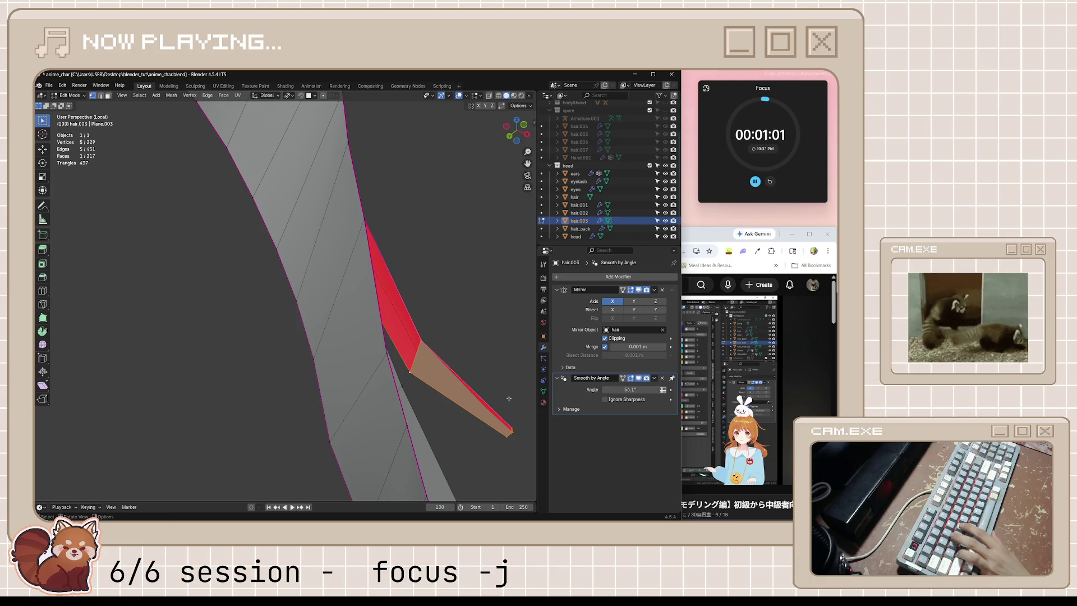
key("ctrl+z")
- Merge the two strand-tip vertices into one at their center
left_click(522, 443)
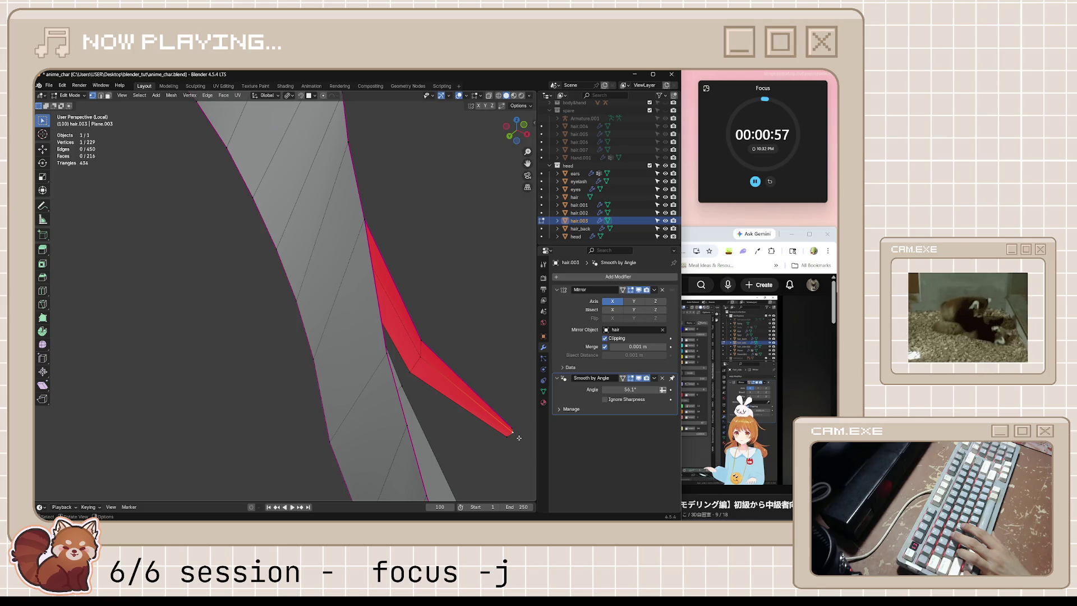
mouse_move(519, 438)
middle_mouse_down()
mouse_move(485, 407)
mouse_move(518, 402)
middle_mouse_up()
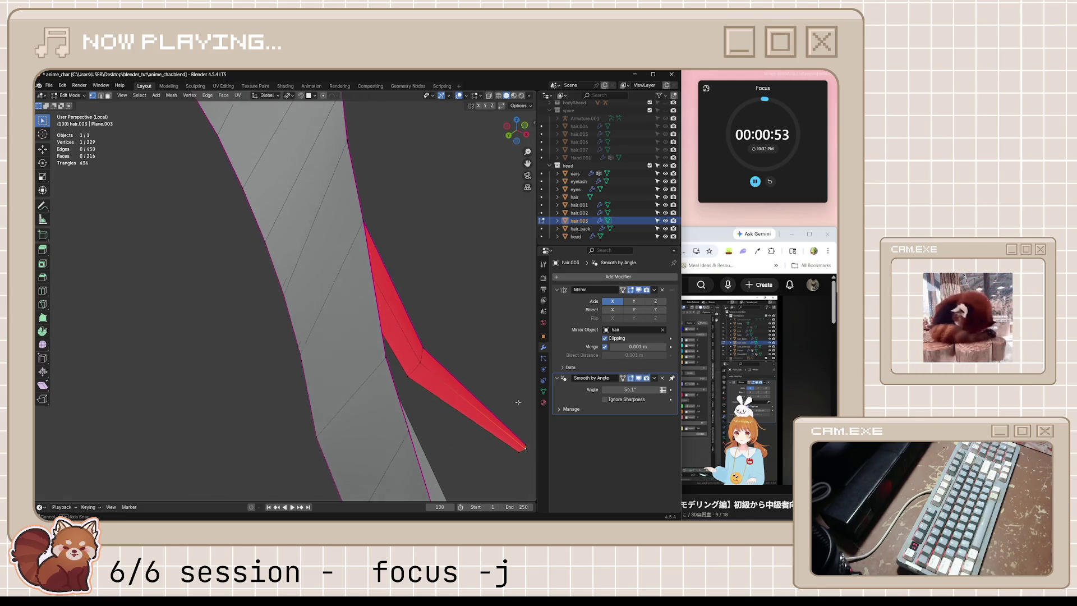
left_click(520, 449, "shift")
right_click(522, 447)
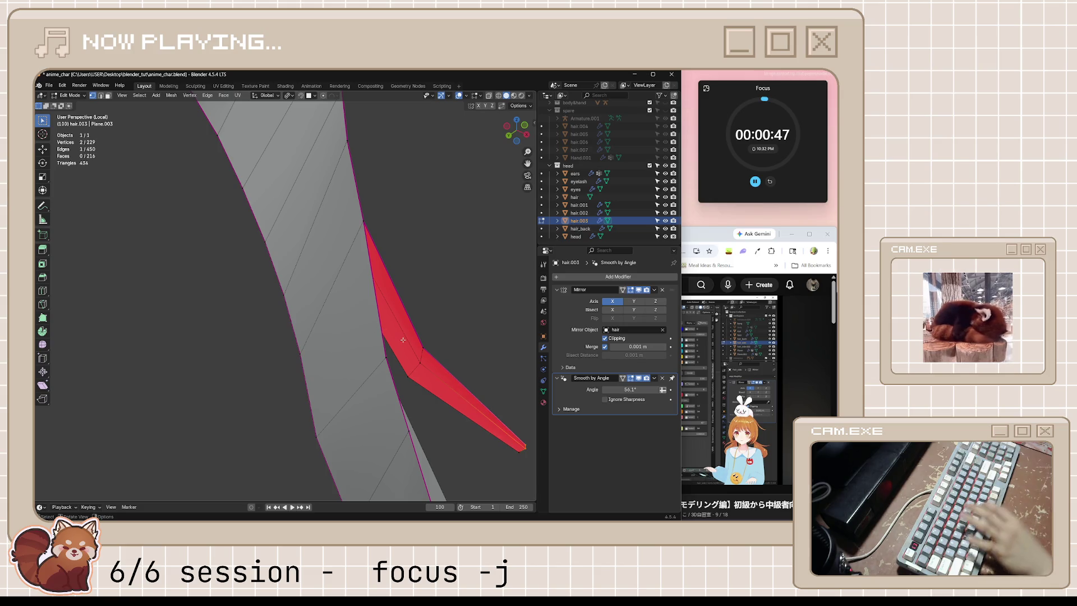
key("m")
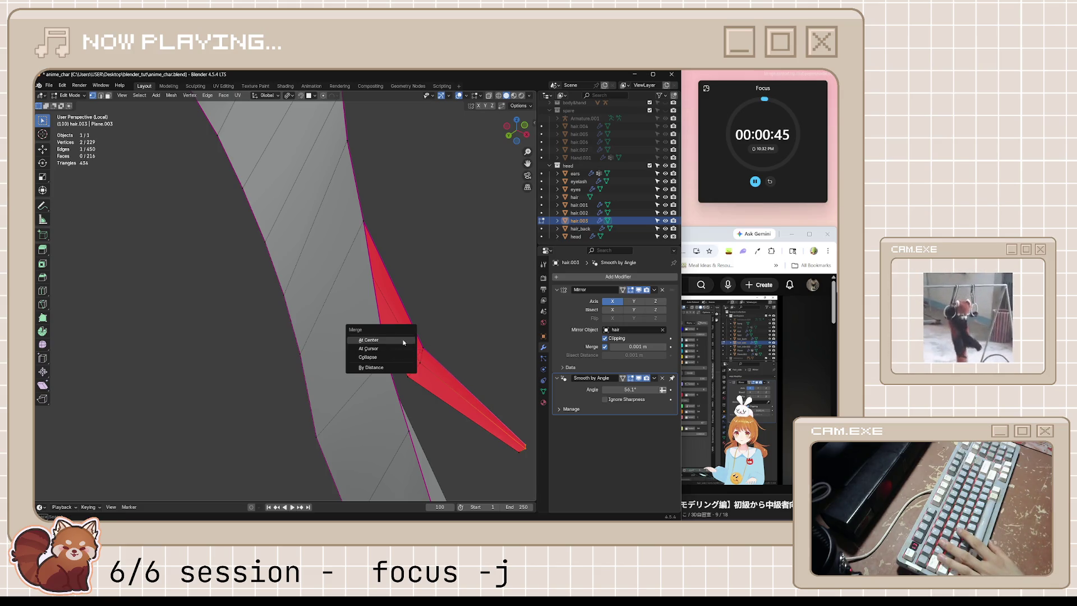
left_click(403, 341)
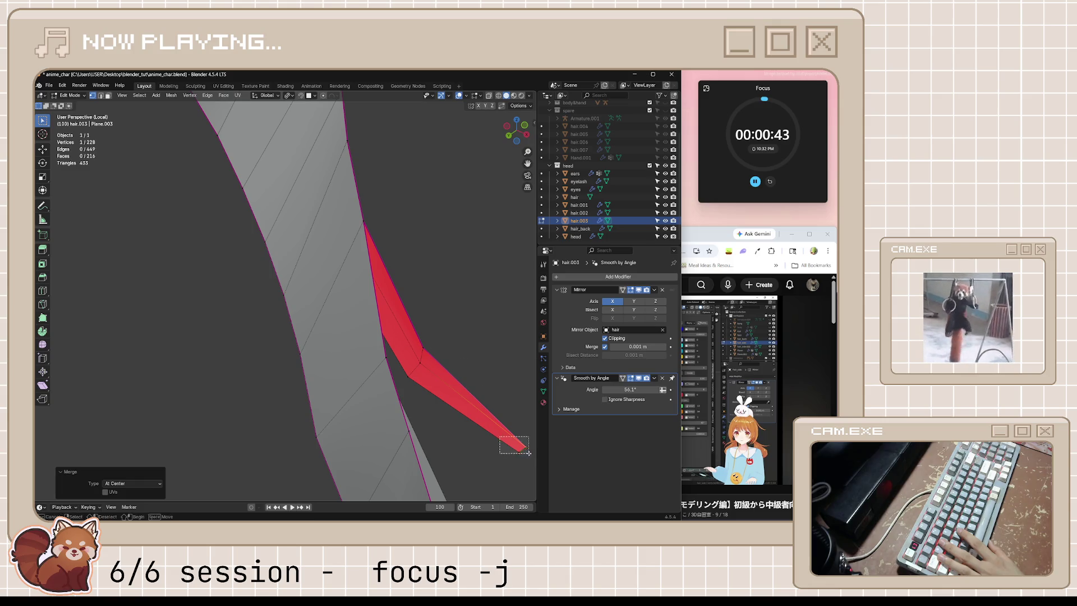
- Fill the two remaining gaps beside the merged tip with new faces
left_click(424, 367, "shift")
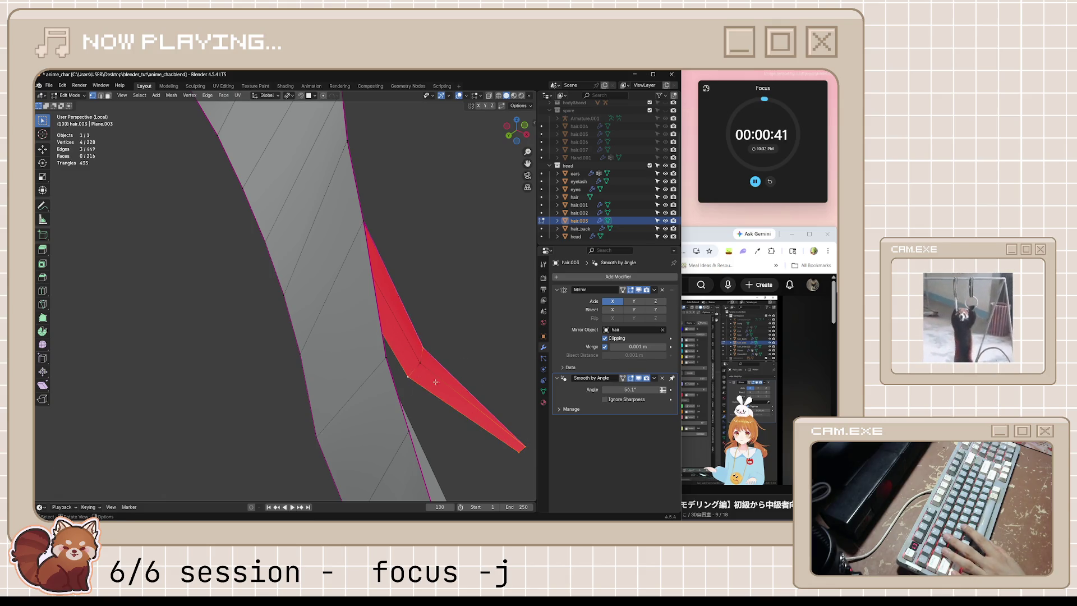
key("f")
mouse_move(426, 354)
middle_mouse_down()
mouse_move(493, 371)
mouse_move(406, 385)
mouse_move(453, 361)
mouse_move(416, 327)
mouse_move(451, 374)
mouse_move(399, 373)
middle_mouse_up()
left_click(406, 384)
key("f")
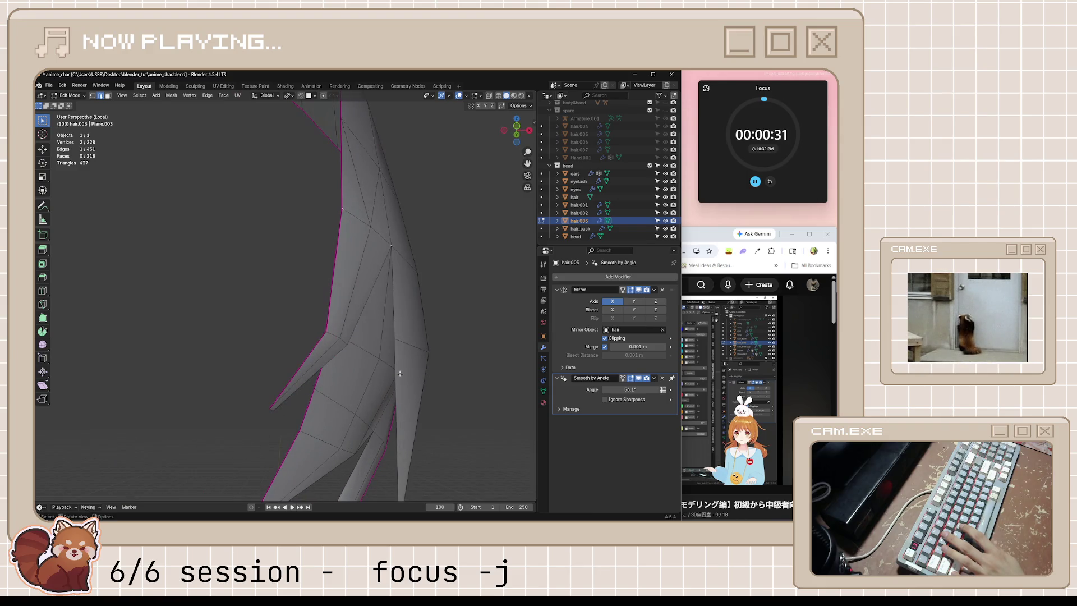
- Fatten the strand tip's boundary edges, then fatten another single edge
left_click(343, 325, "alt")
mouse_move(343, 325)
middle_mouse_down()
mouse_move(406, 365)
mouse_move(427, 365)
mouse_move(359, 353)
middle_mouse_up()
key("alt+s")
left_click(390, 350)
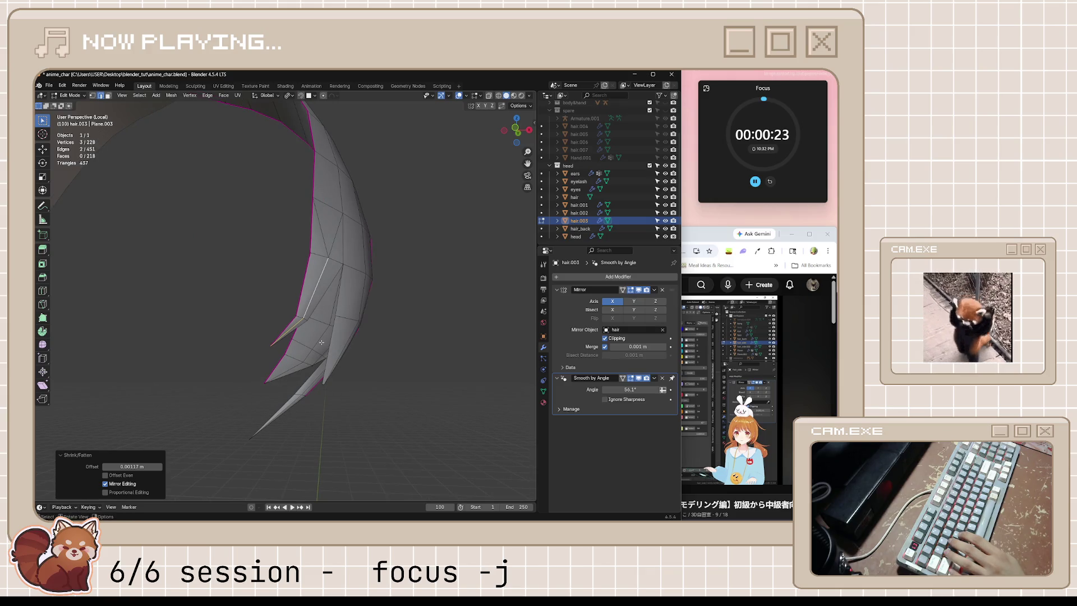
left_click(318, 342, "shift")
left_click(310, 354)
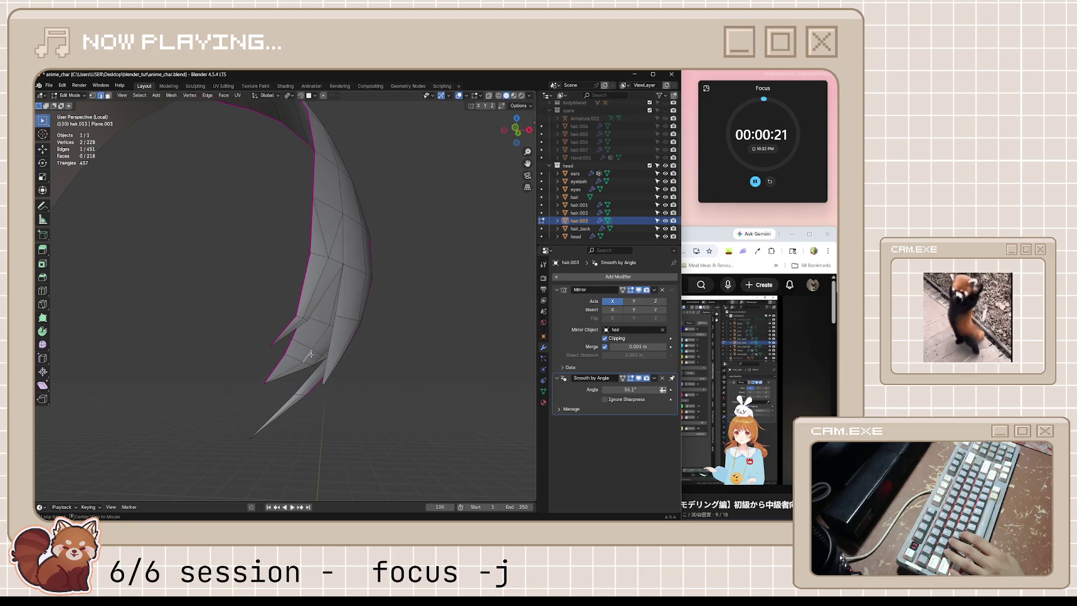
key("alt+s")
left_click(368, 356)
- Fatten an edge loop by 0.00216 m, save anime_char.blend, and return to the YouTube tutorial
middle_click_drag(368, 356, 326, 365)
left_click(313, 372, "alt")
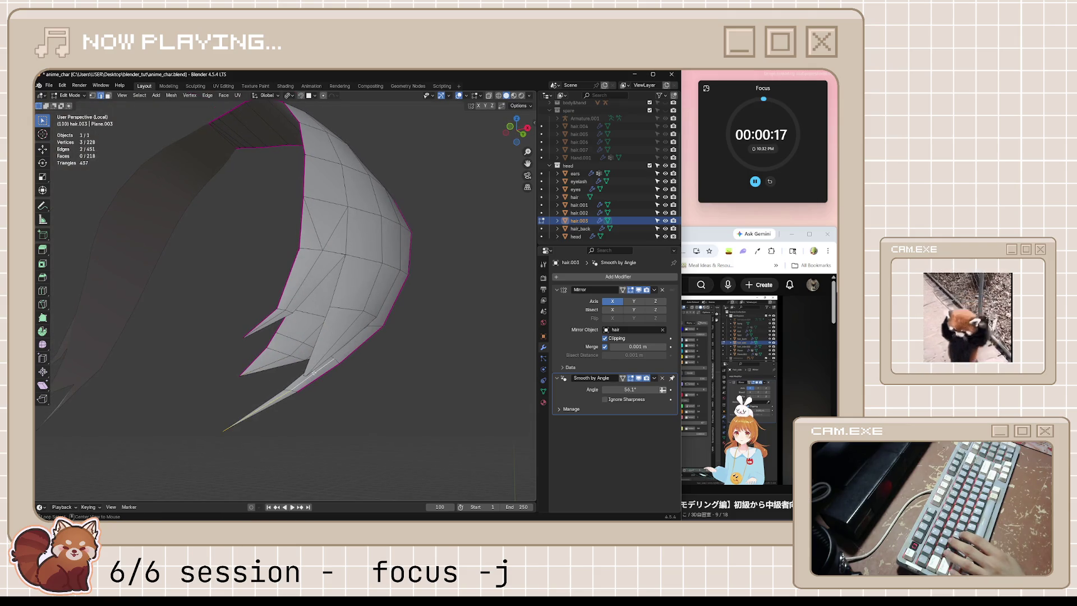
key("alt+s")
left_click(377, 369)
mouse_move(377, 369)
middle_mouse_down()
mouse_move(336, 356)
mouse_move(272, 395)
mouse_move(233, 399)
mouse_move(313, 354)
mouse_move(271, 274)
mouse_move(236, 292)
middle_mouse_up()
key("ctrl+s")
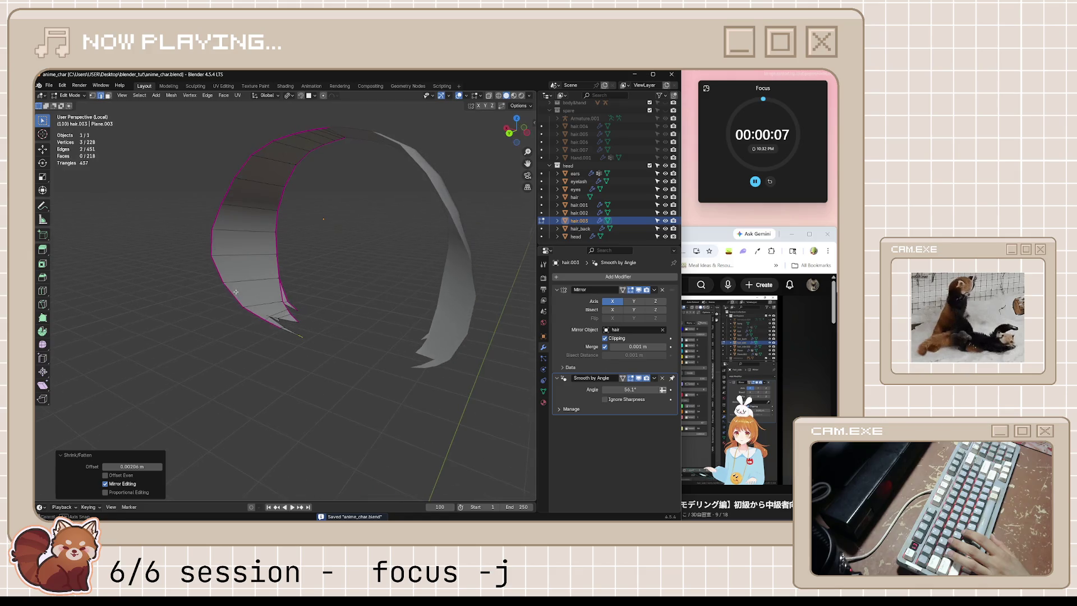
key("alt+Tab")
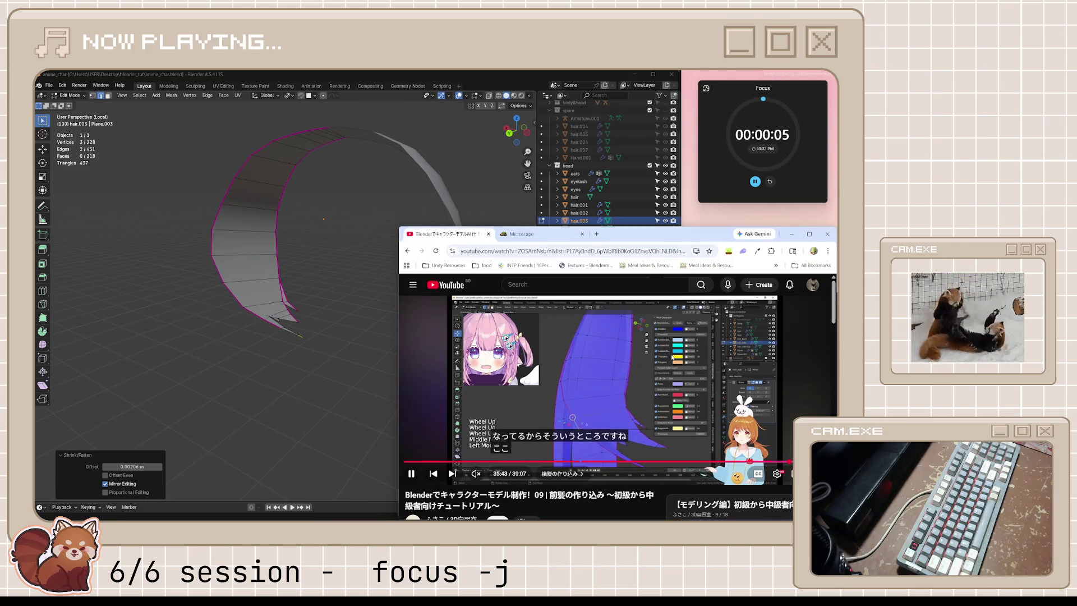
- Pause the tutorial at 35:46, reset the Focus timer to 55:00, and briefly open the Clock app
left_click(550, 364)
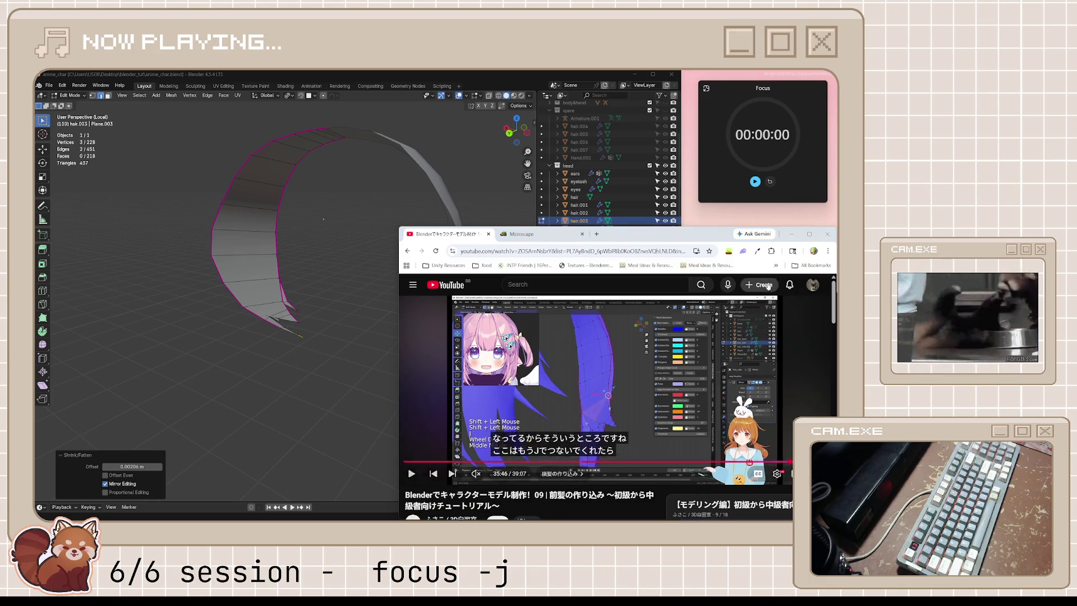
left_click(771, 182)
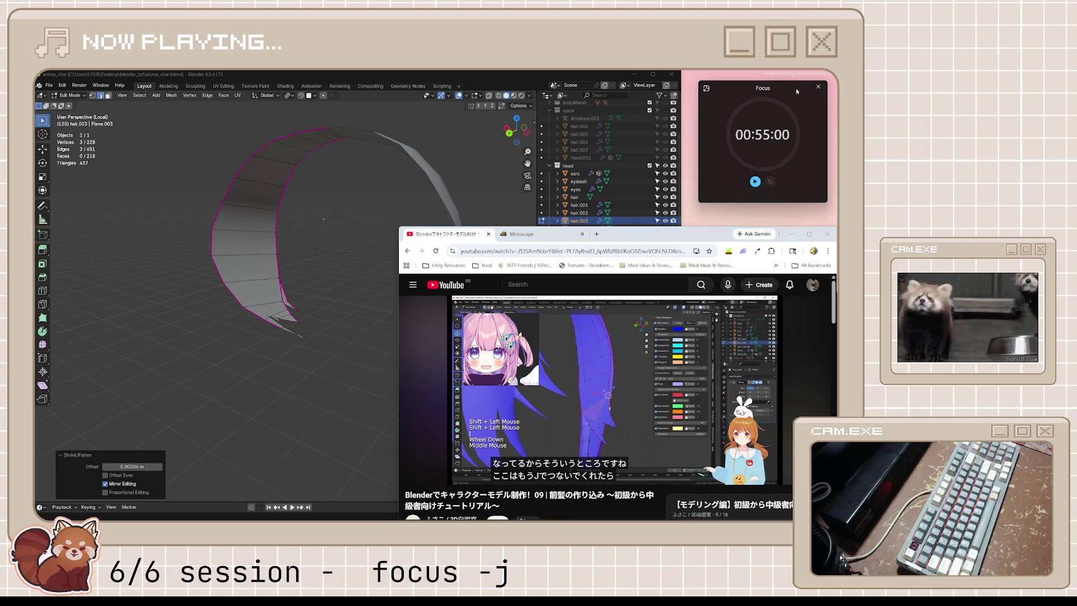
left_click(706, 88)
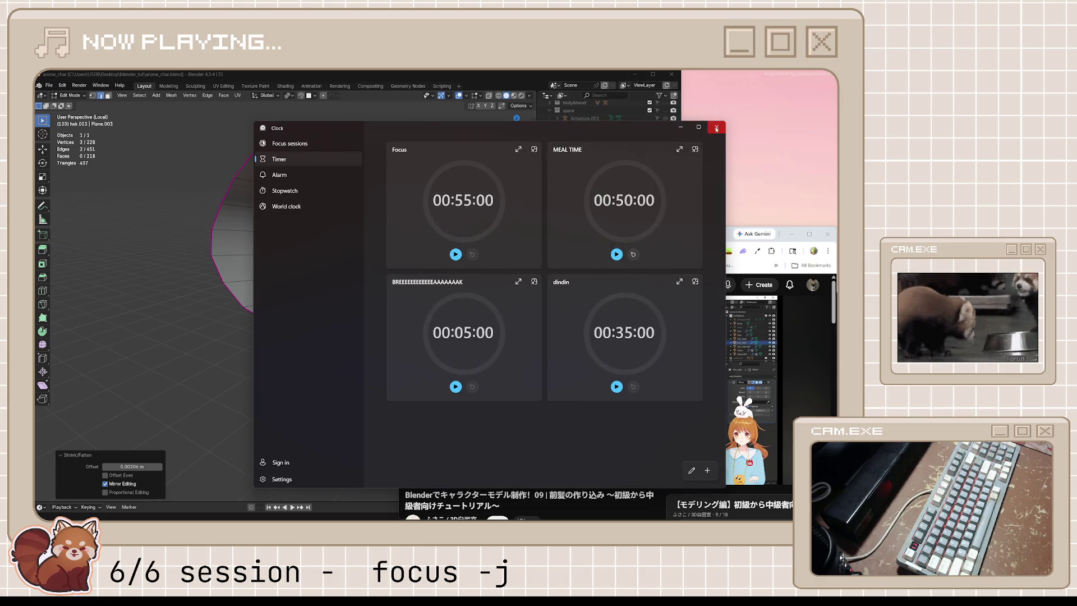
left_click(711, 129)
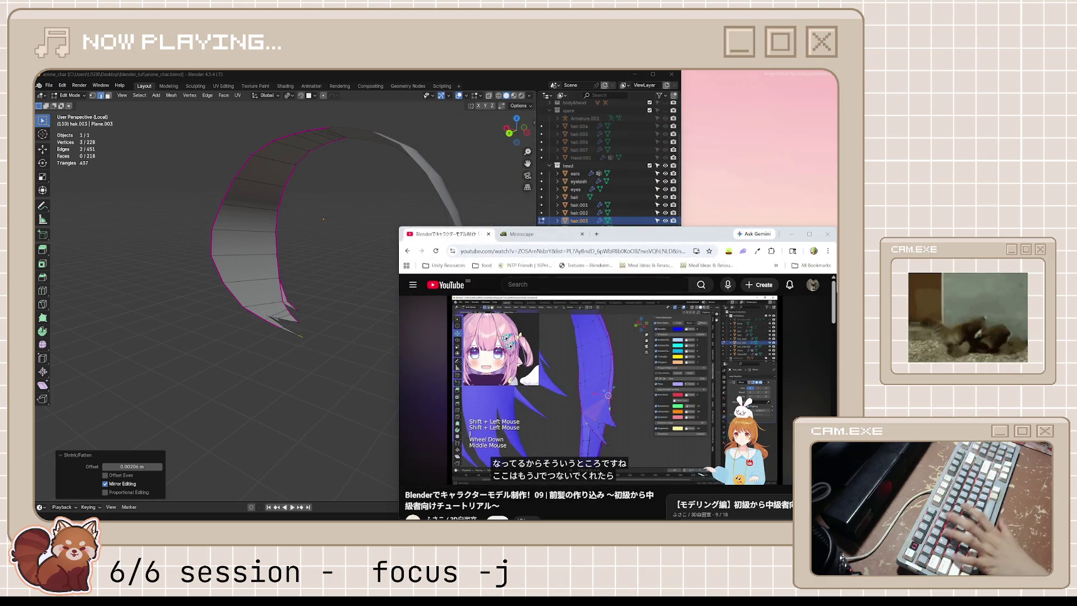